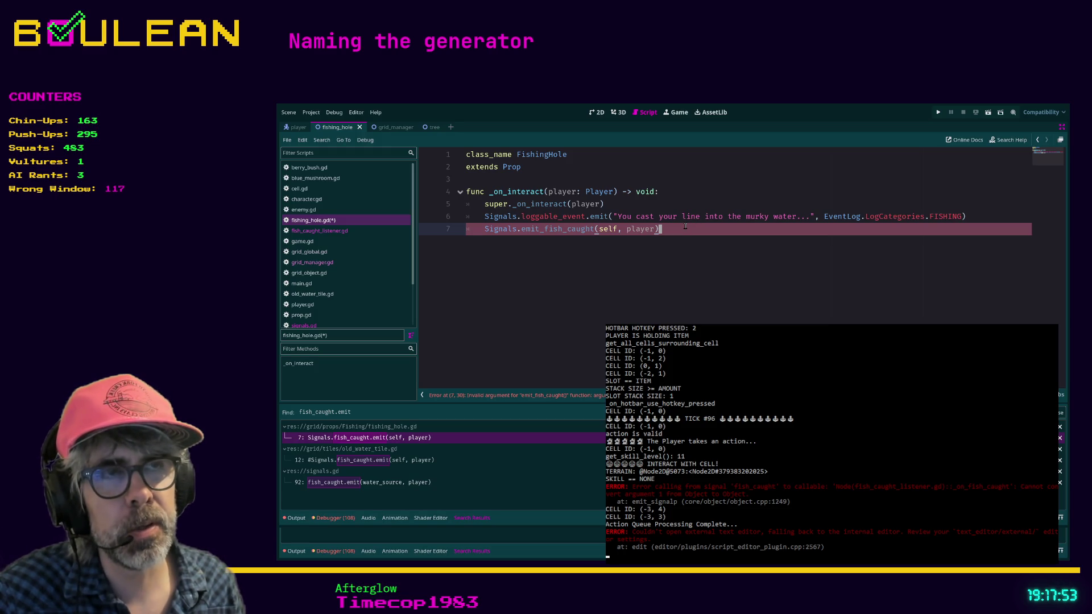
# Step: Save fishing_hole.gd and open signals.gd at its emit_fish_caught function
pyautogui.moveTo(687, 230); pyautogui.dragTo(474, 233)
pyautogui.click(660, 229)
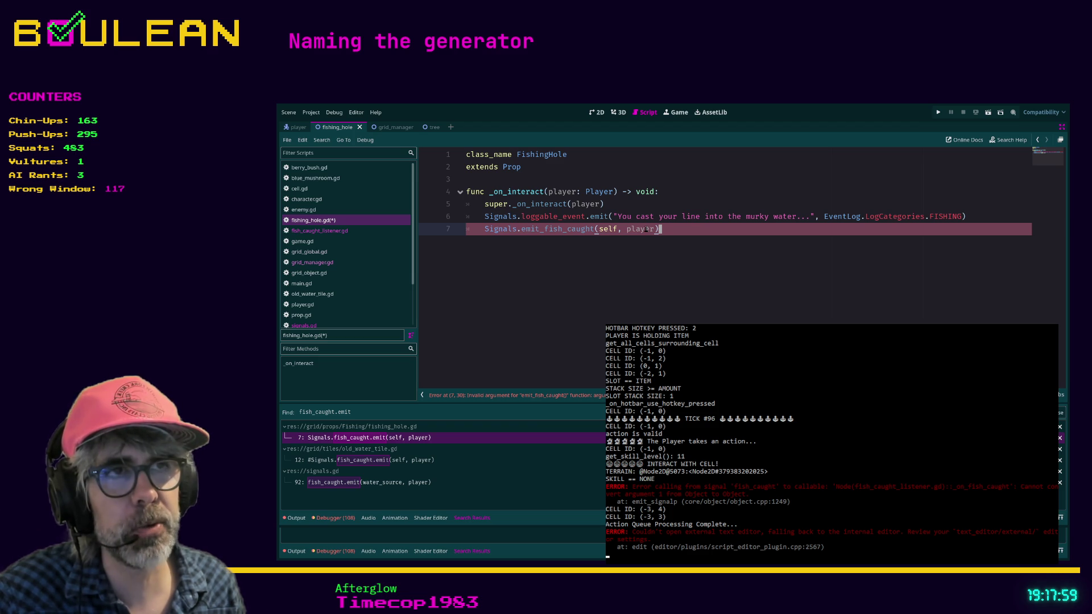
pyautogui.click(304, 325)
pyautogui.hotkey('ctrl', 's')
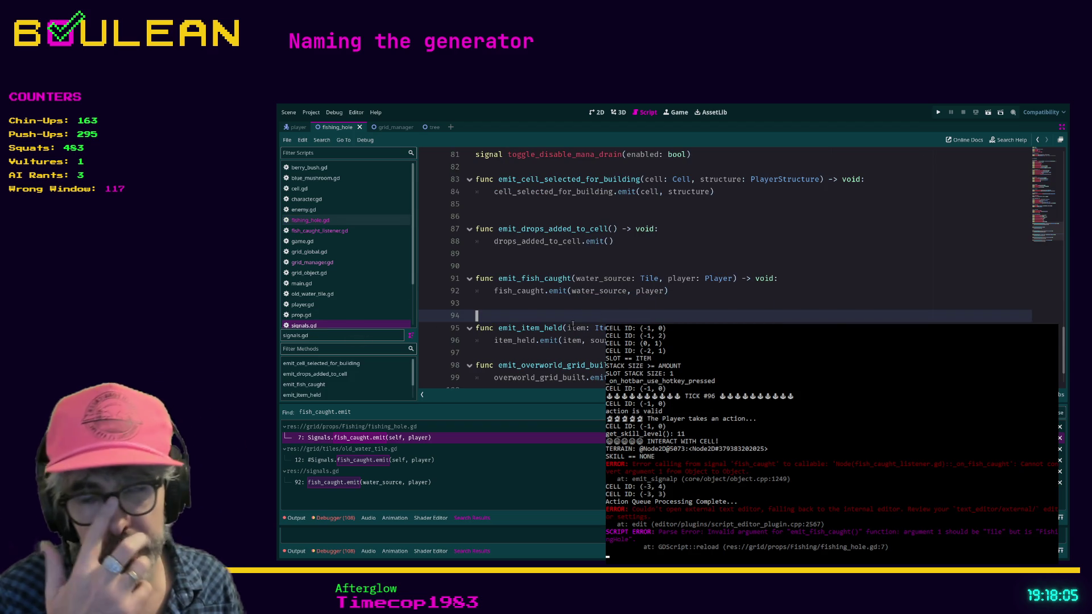
pyautogui.scroll(-2, 573, 324)
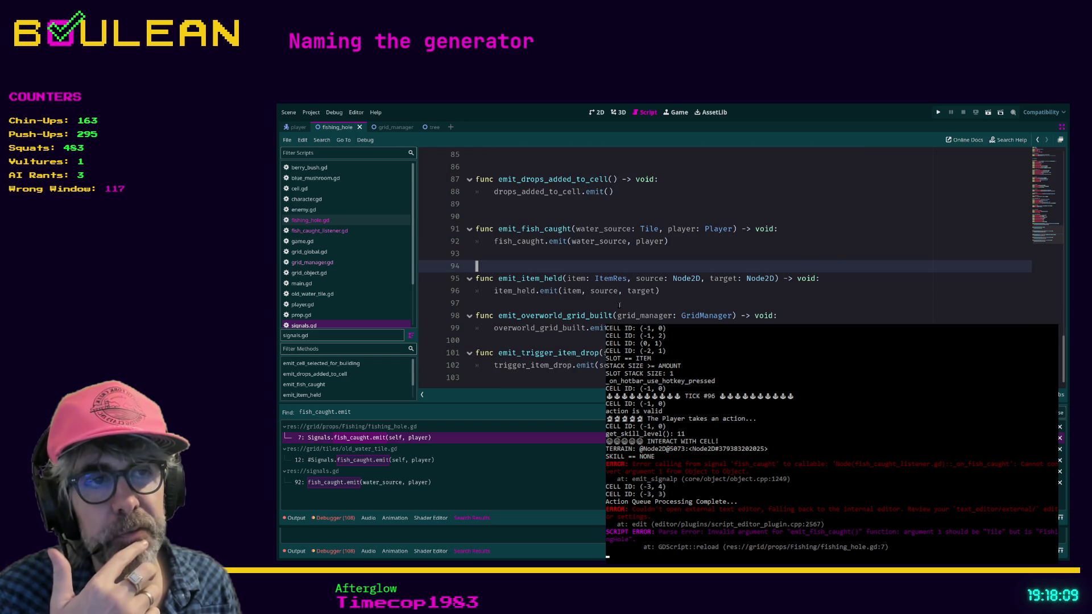
pyautogui.scroll(7, 604, 259)
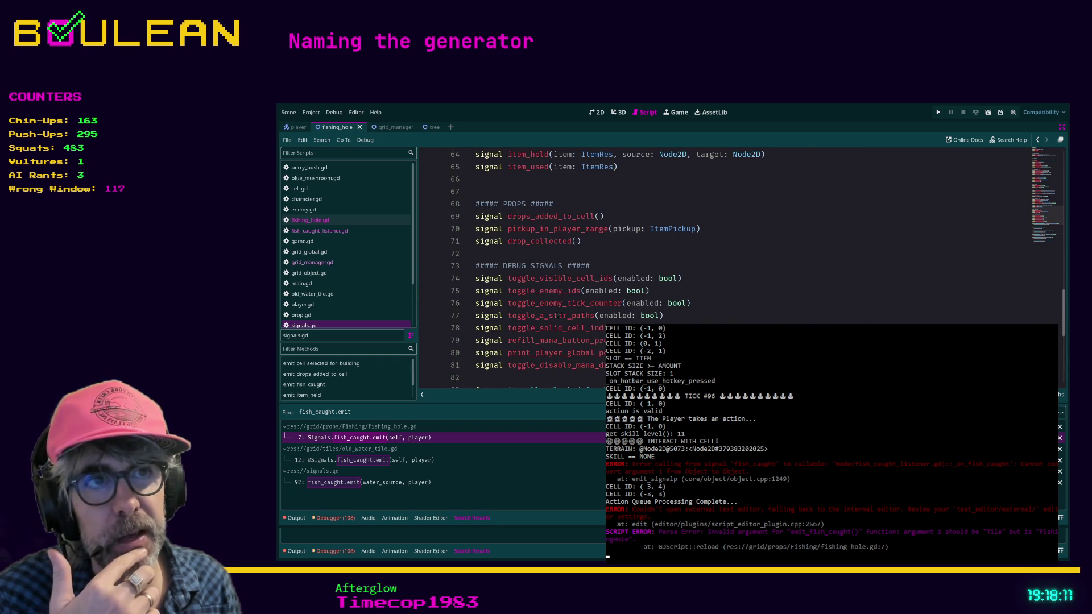
pyautogui.scroll(-7, 581, 216)
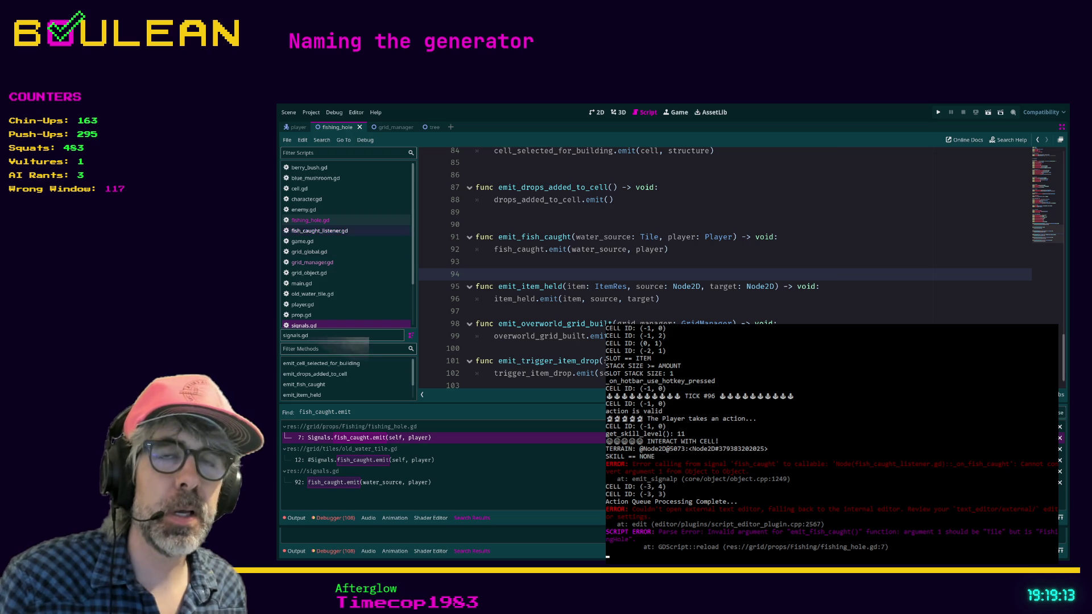
# Step: Check the emit call in fishing_hole.gd, then return to signals.gd
pyautogui.click(310, 220)
pyautogui.click(683, 234)
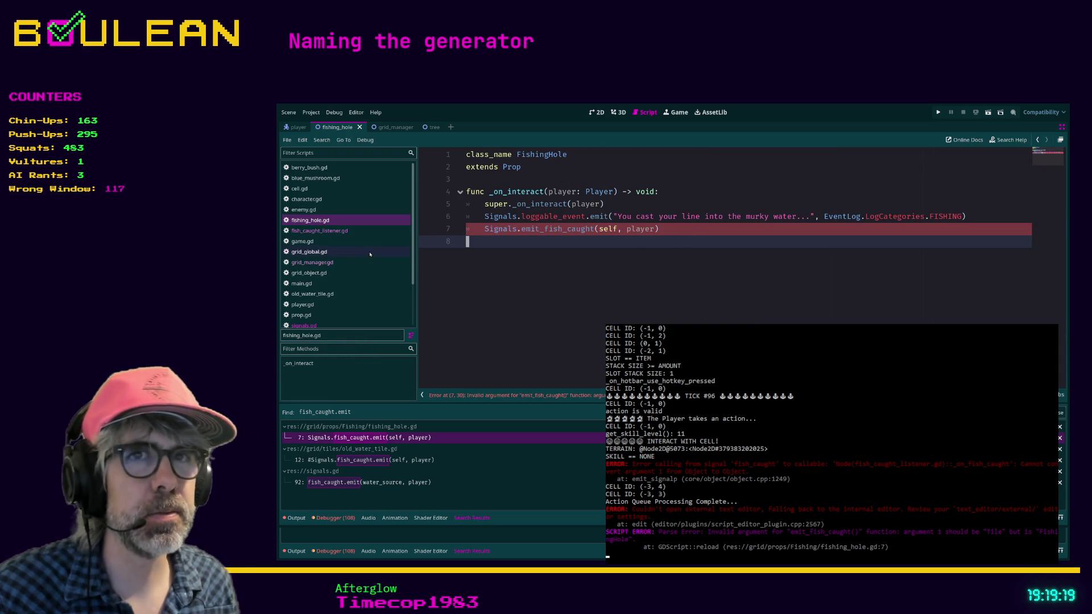
pyautogui.click(327, 326)
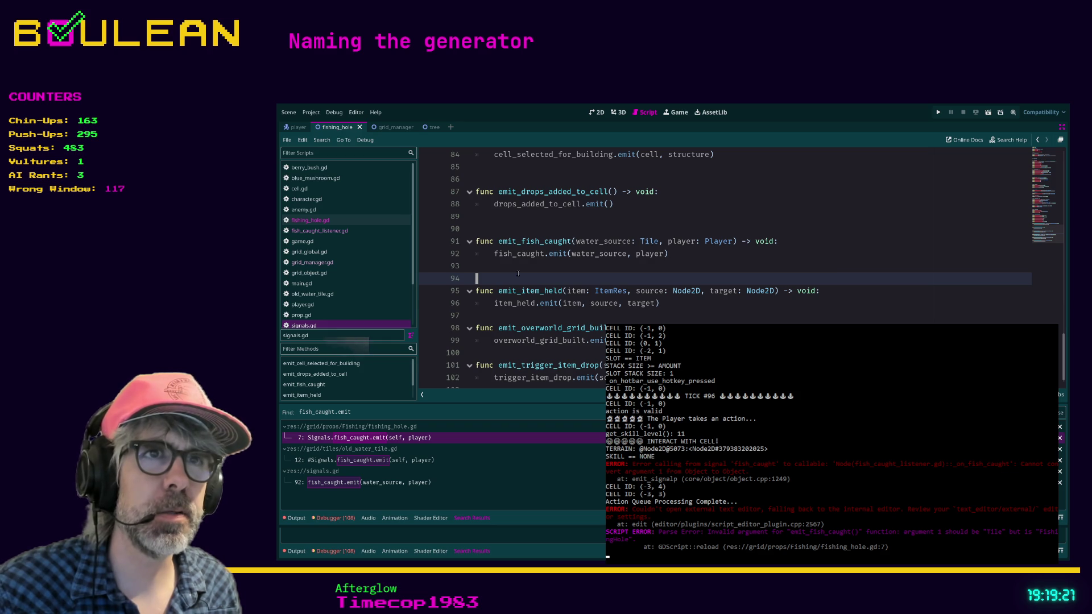
# Step: Change line 91's water_source type from Tile to GridObject, save, and go back to fishing_hole.gd
pyautogui.moveTo(659, 241); pyautogui.dragTo(577, 242)
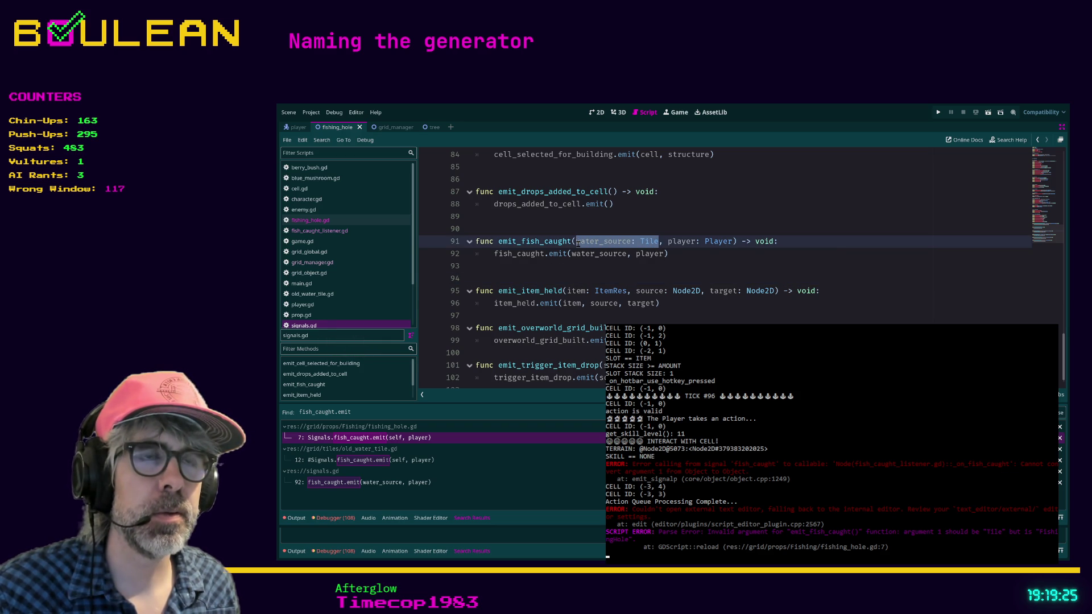
pyautogui.click(644, 242)
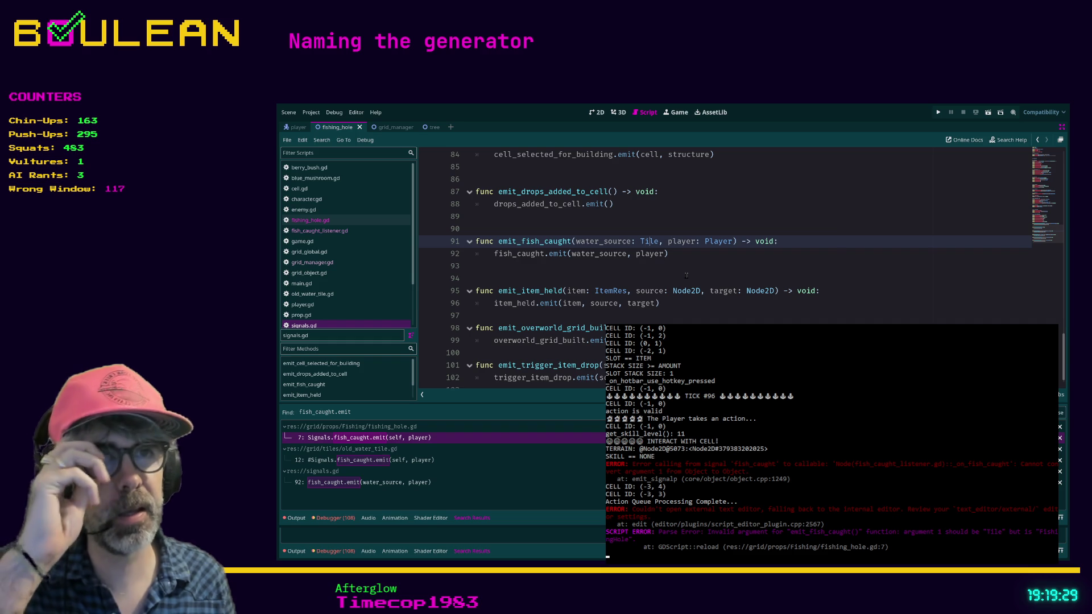
pyautogui.press('Right')
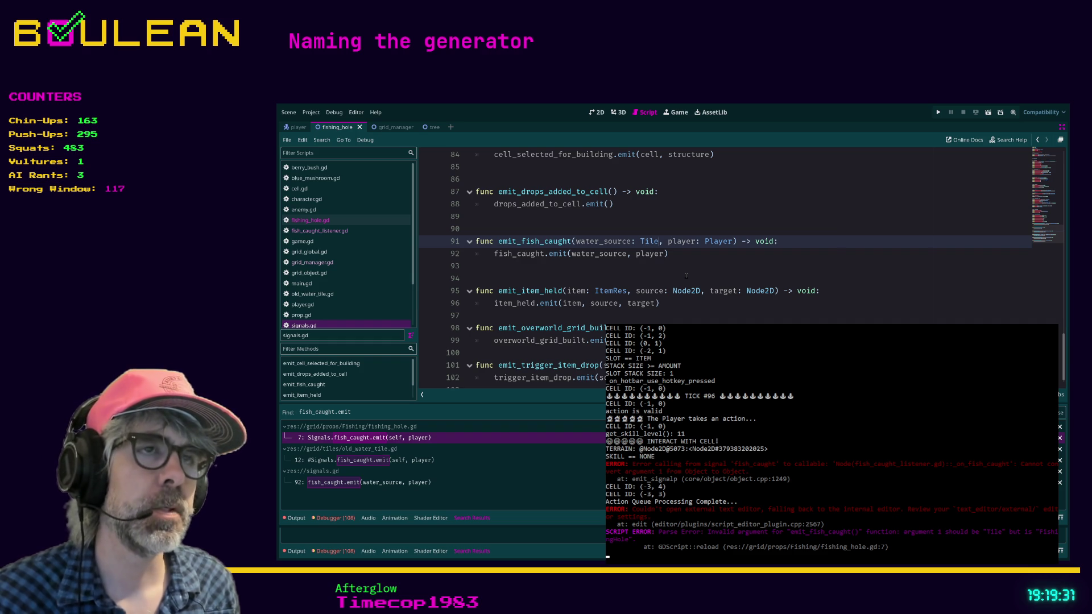
pyautogui.press('BackSpace')
pyautogui.press('BackSpace')
pyautogui.press('BackSpace')
pyautogui.write('Grid')
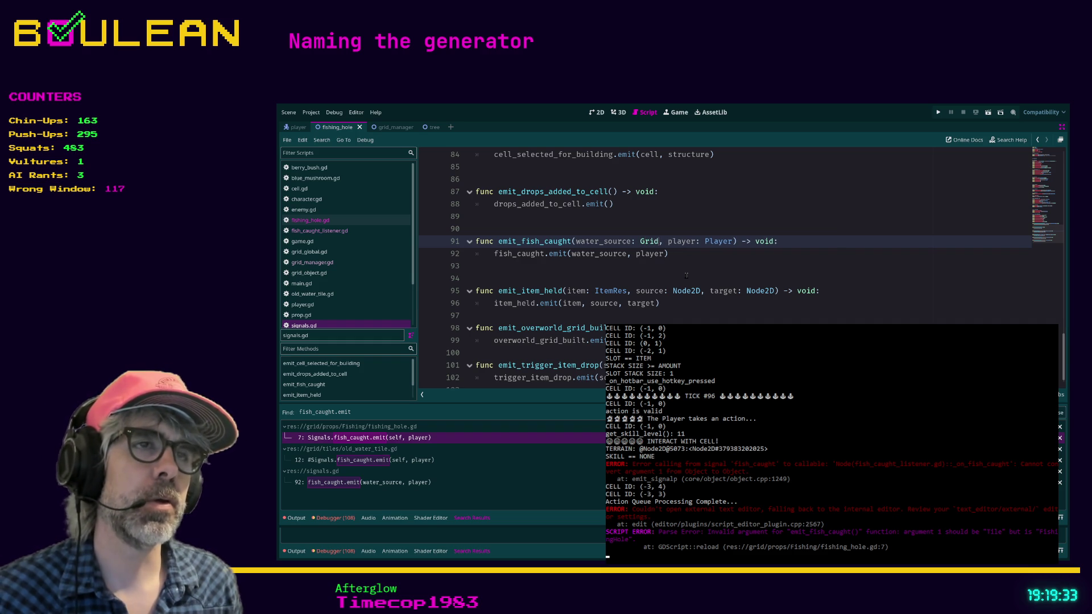
pyautogui.write('Object')
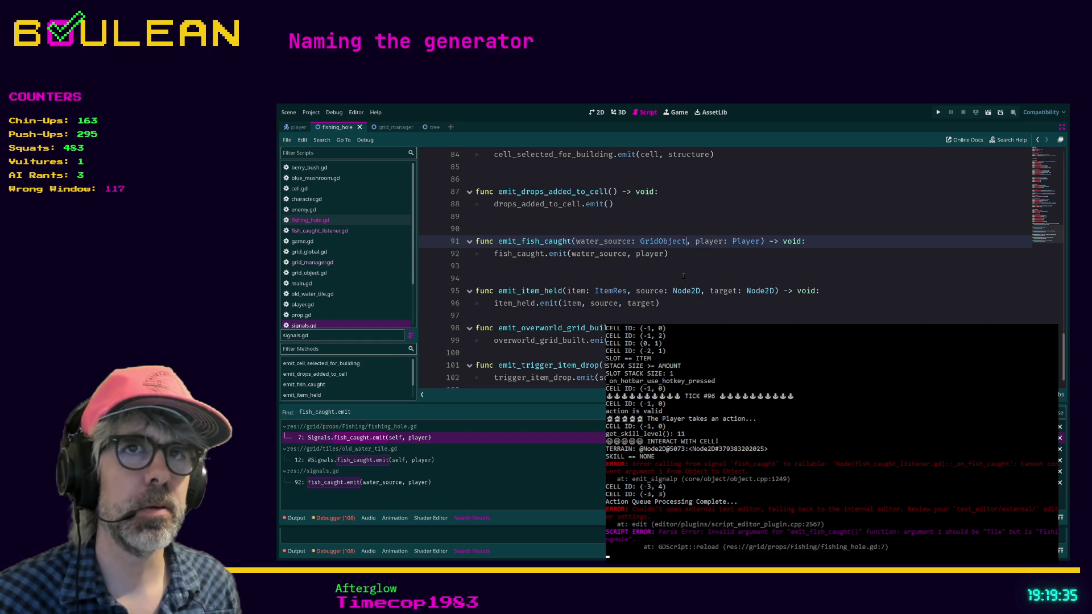
pyautogui.click(683, 275)
pyautogui.hotkey('ctrl', 's')
pyautogui.click(319, 325)
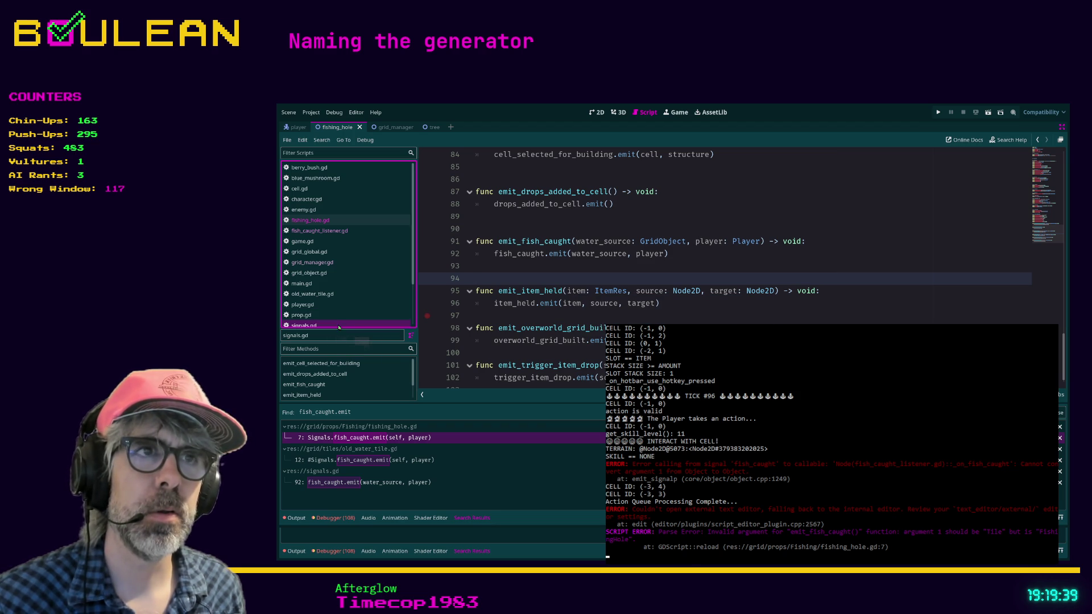
pyautogui.hotkey('alt', 'Left')
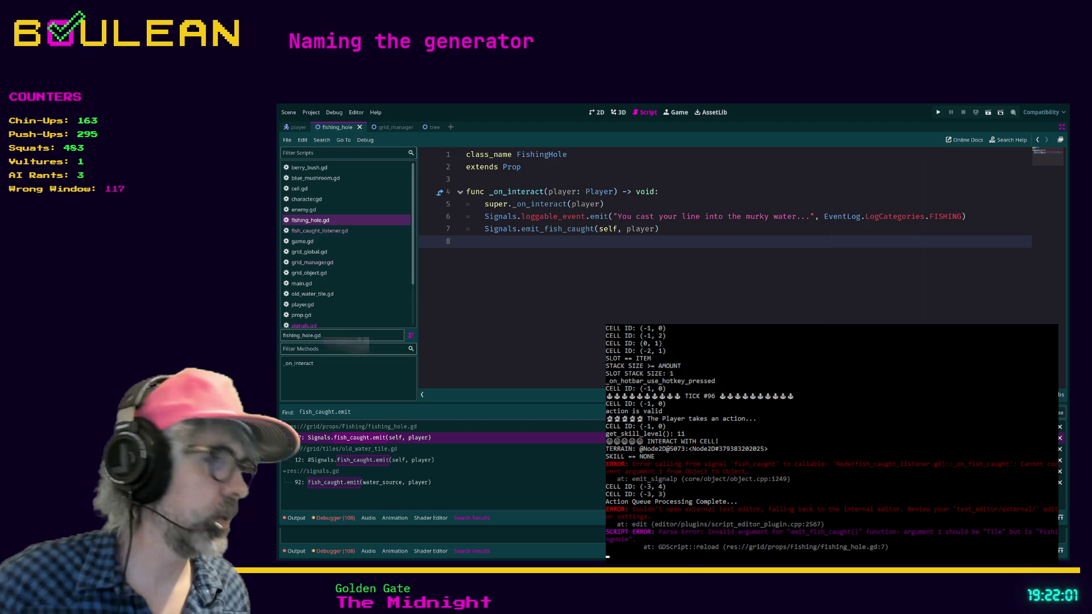
pyautogui.hotkey('alt', 'Tab')
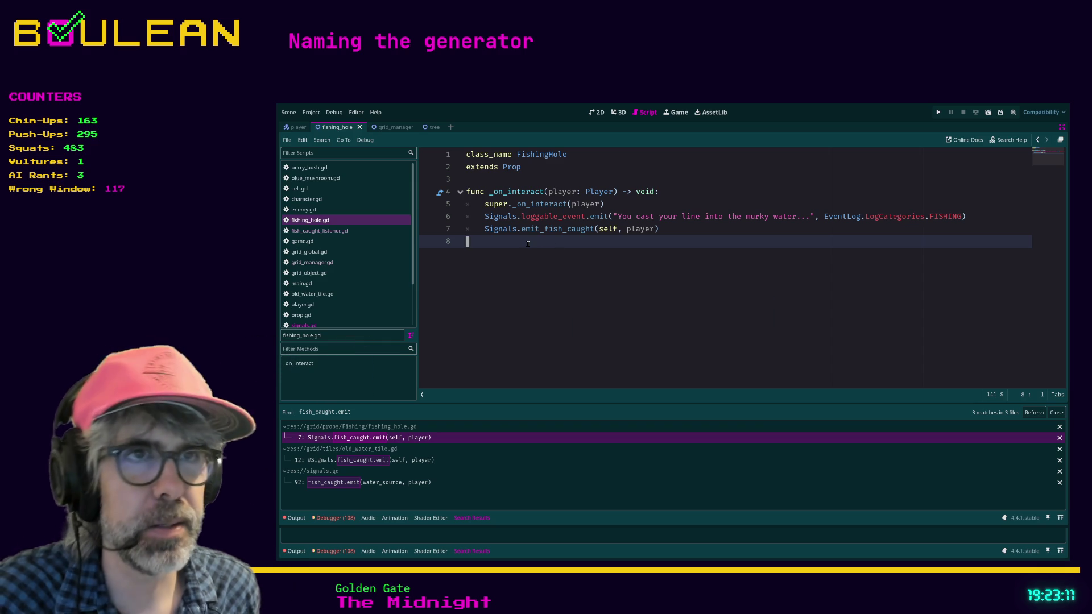
# Step: Run the project with F5 to start a fishing playtest
pyautogui.press('F5')
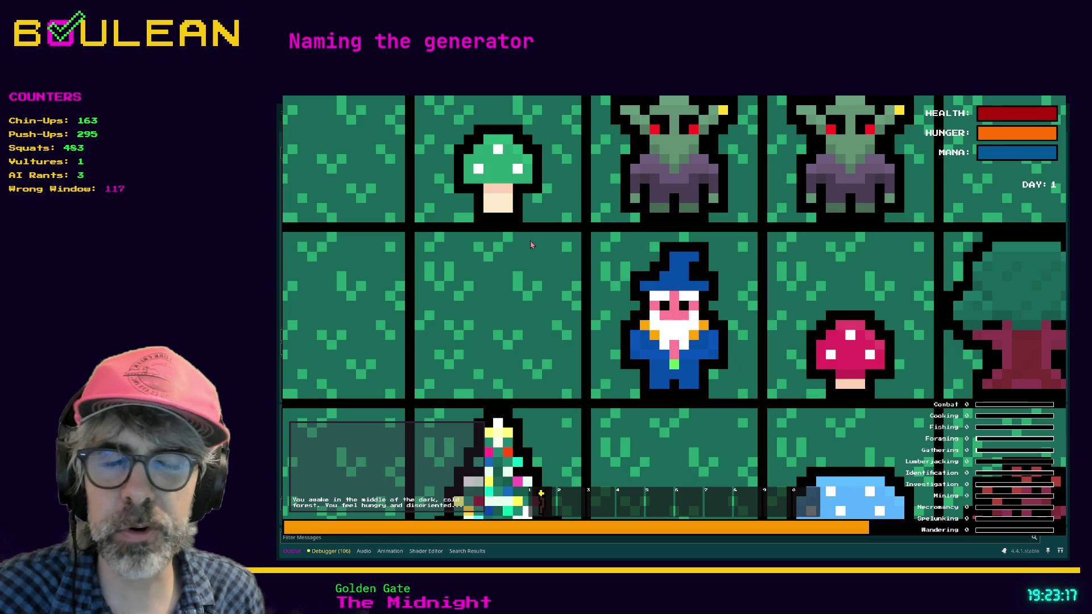
# Step: Clear the wizard's path by harvesting the mushroom, smiting the goblins and stepping left to the water
pyautogui.scroll(-3, 531, 244)
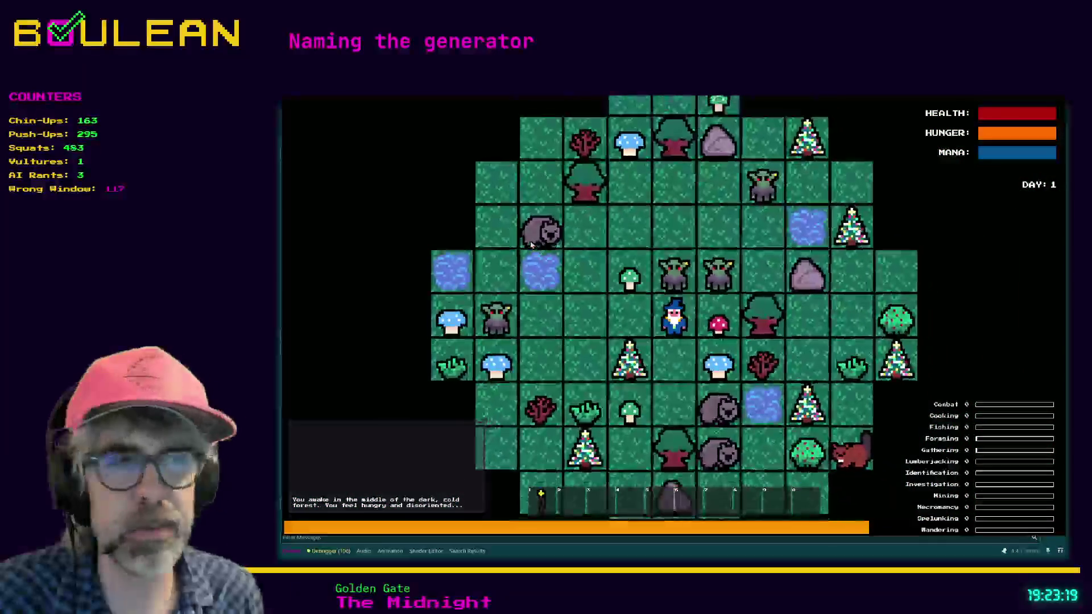
pyautogui.press('Right')
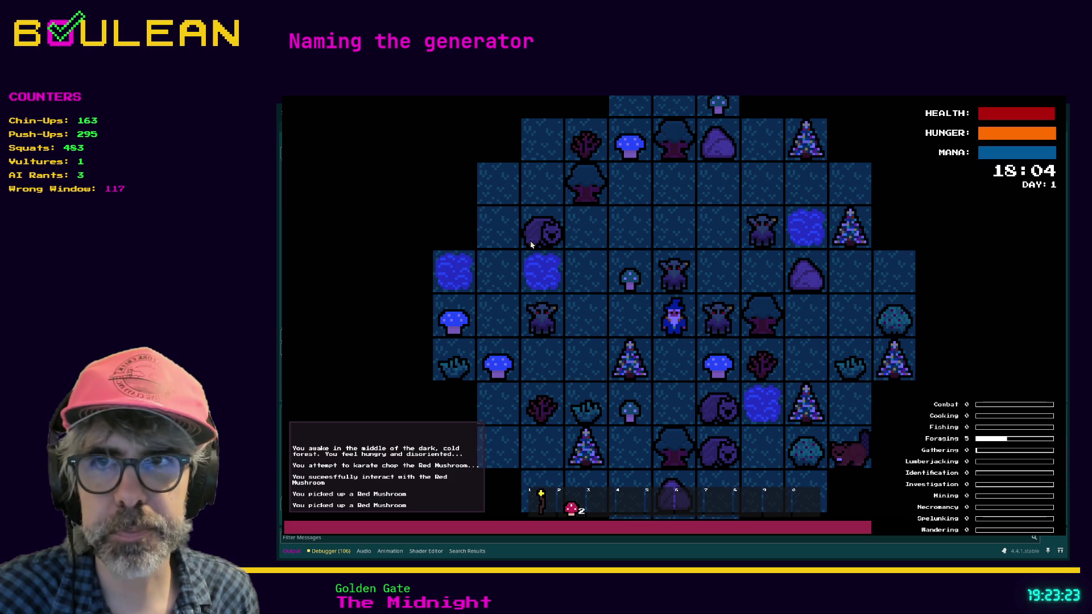
pyautogui.press('Right')
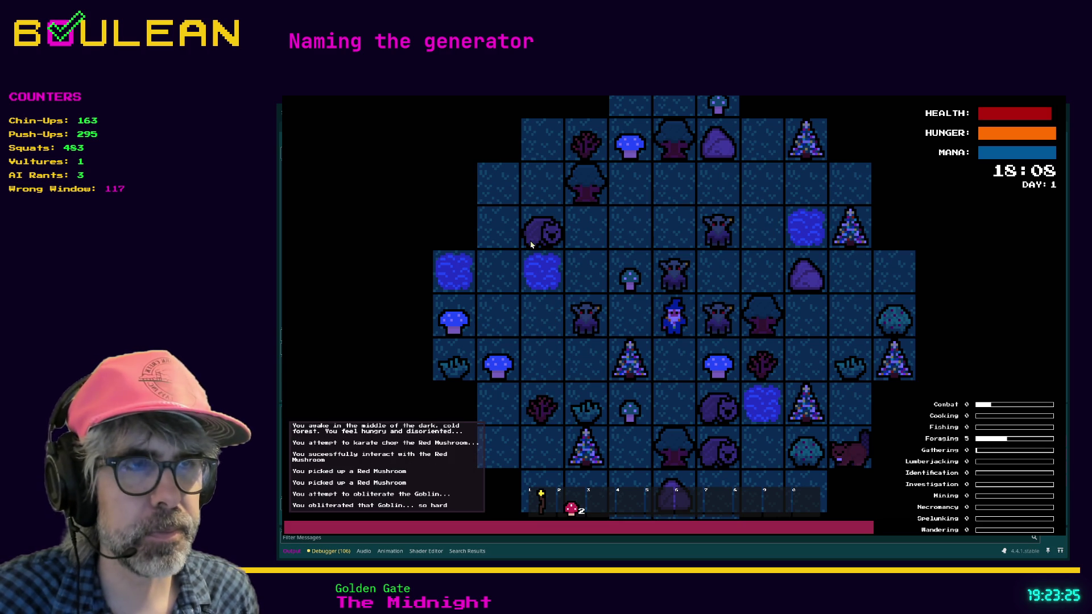
pyautogui.press('Up')
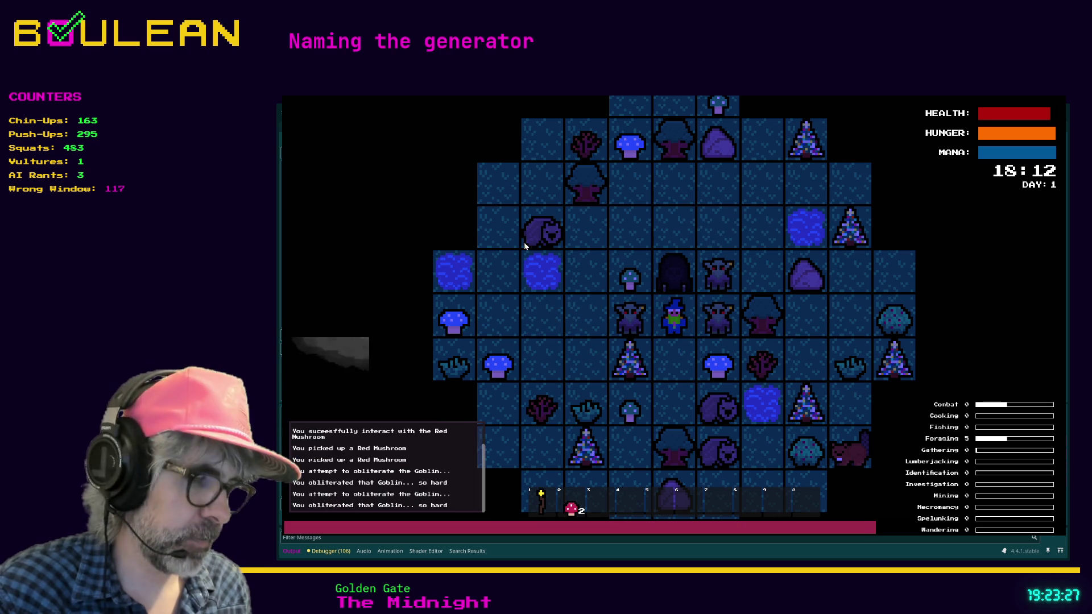
pyautogui.press('F1')
pyautogui.click(408, 336)
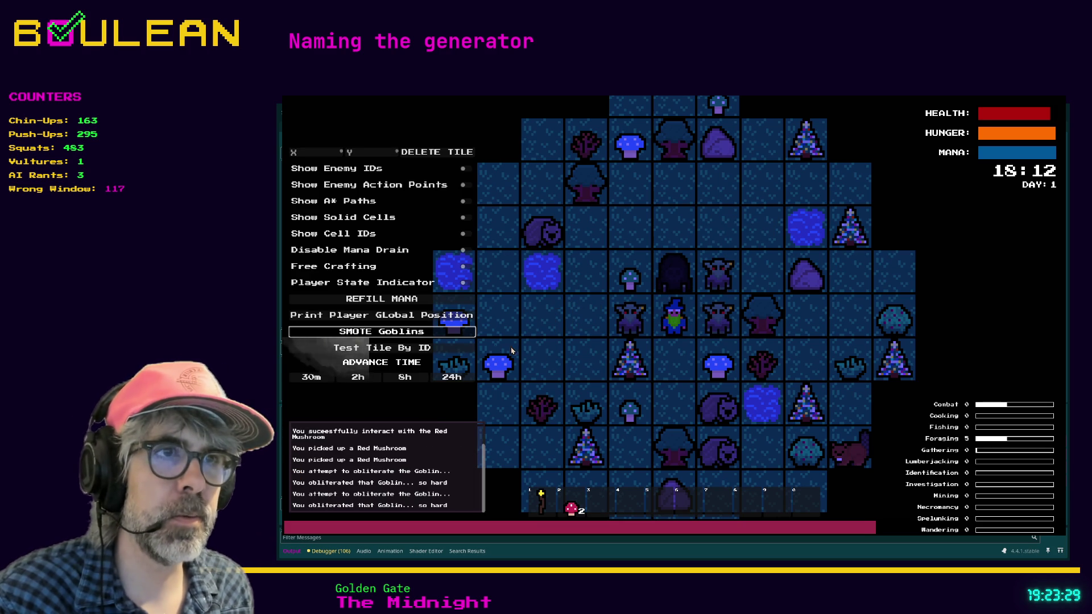
pyautogui.press('F1')
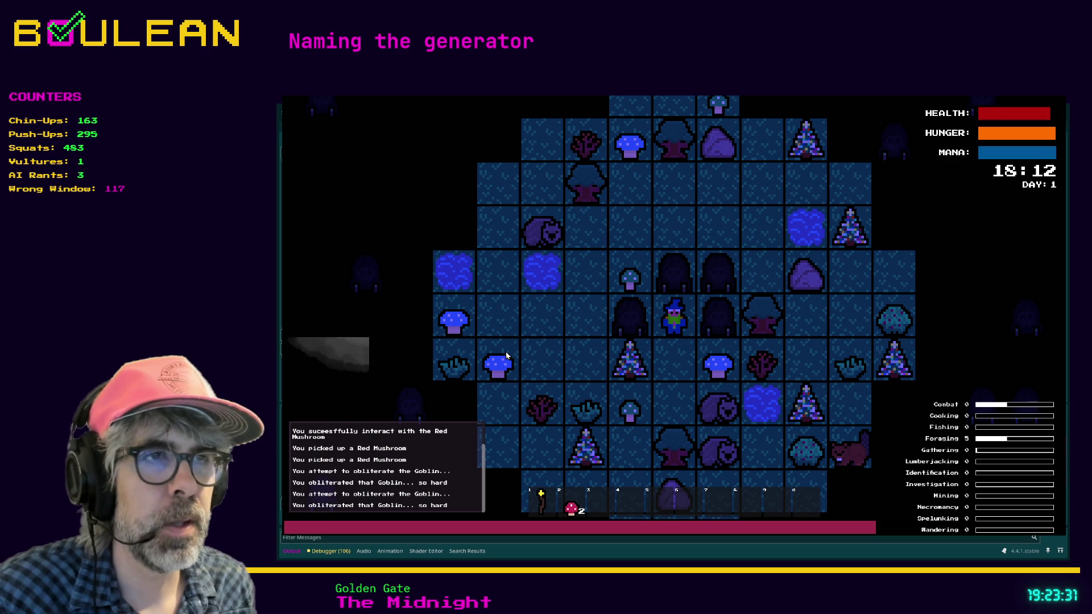
pyautogui.press('Left')
pyautogui.press('Left')
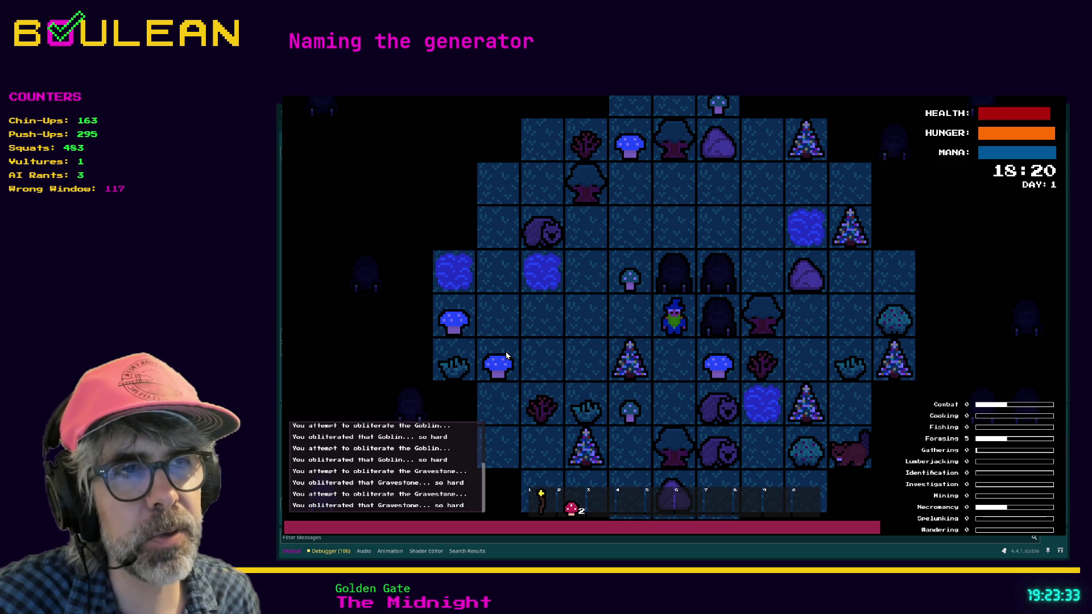
pyautogui.press('Left')
pyautogui.press('Left')
pyautogui.press('Left')
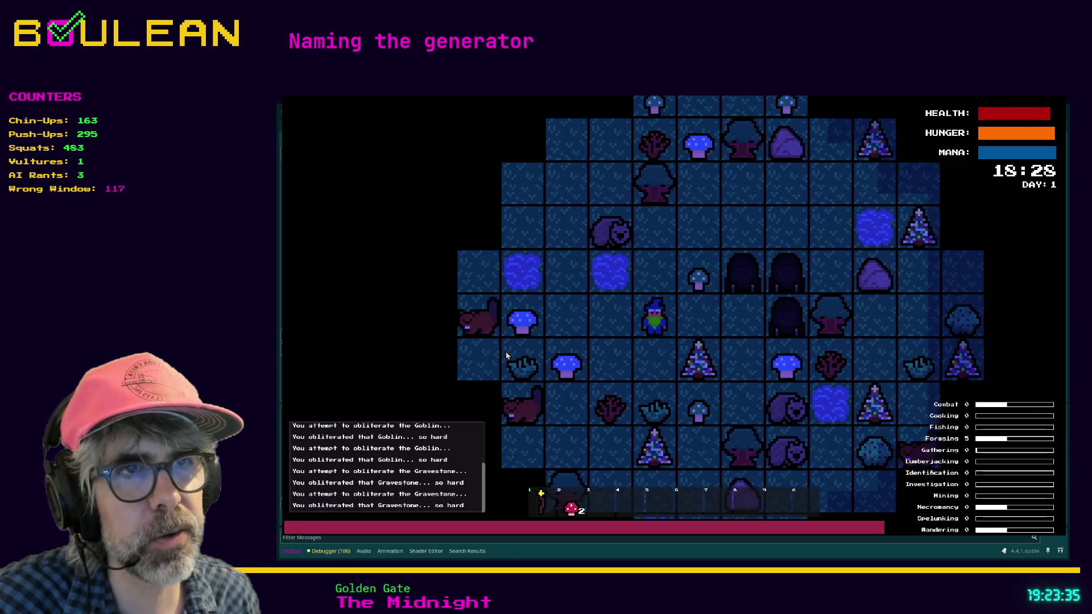
pyautogui.press('Left')
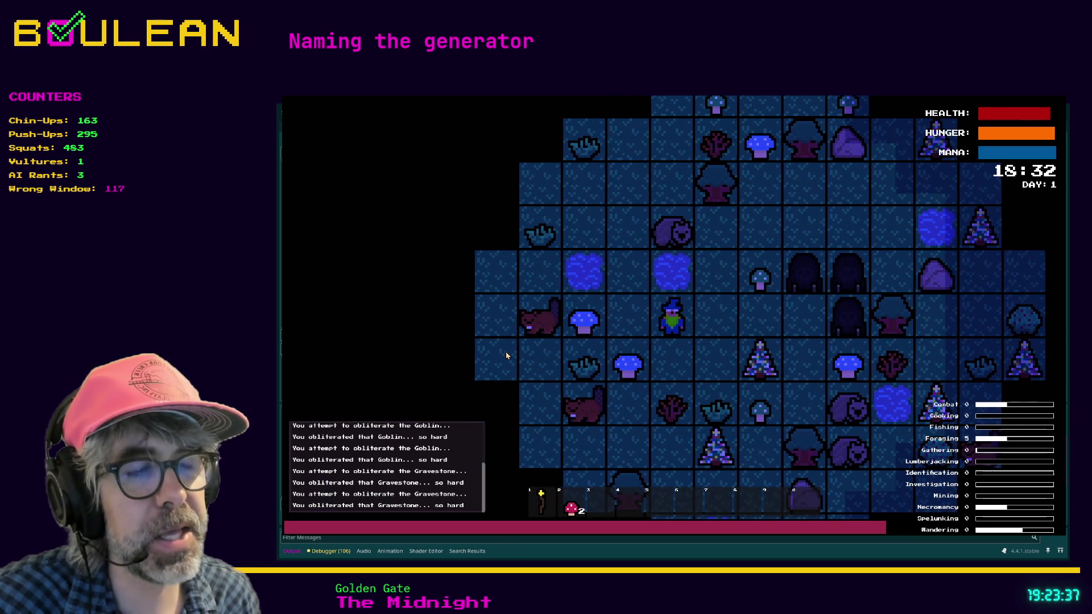
# Step: Cast the fishing line three times, check the console errors, and stop the game
pyautogui.press('Up')
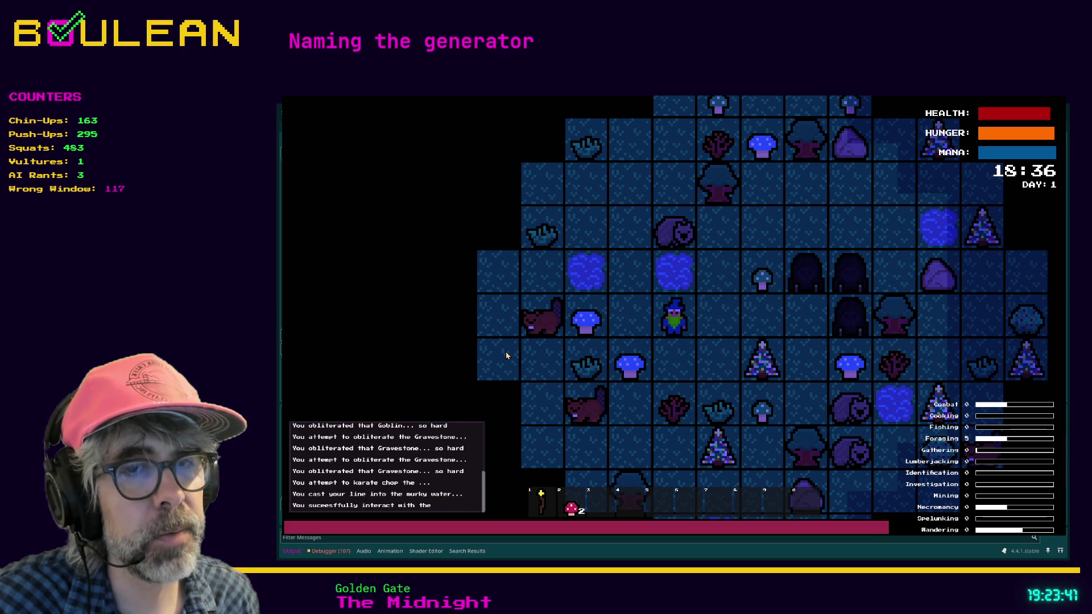
pyautogui.press('Up')
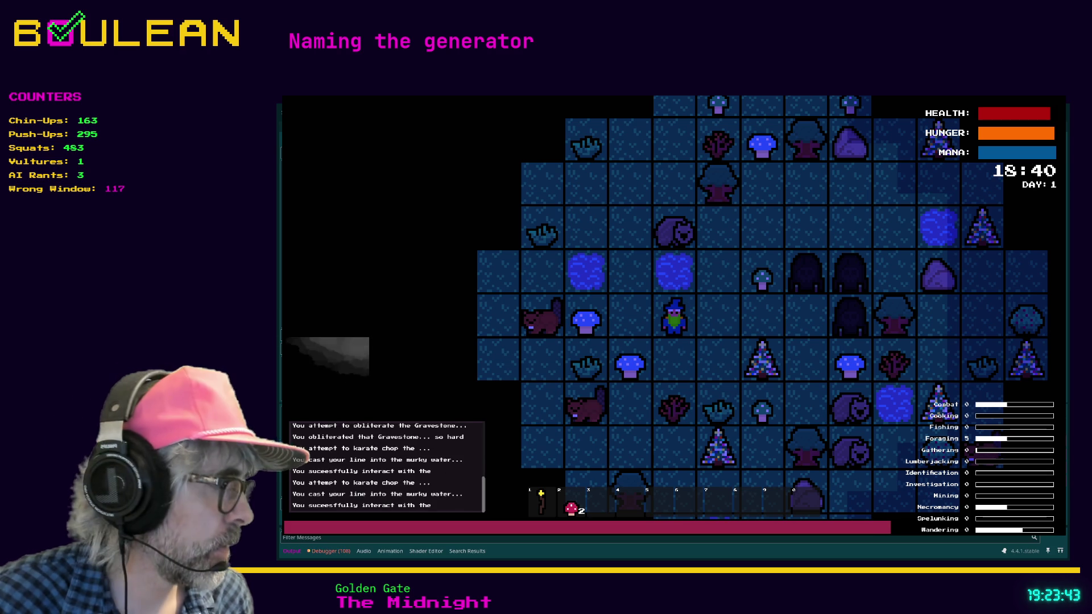
pyautogui.hotkey('alt', 'Tab')
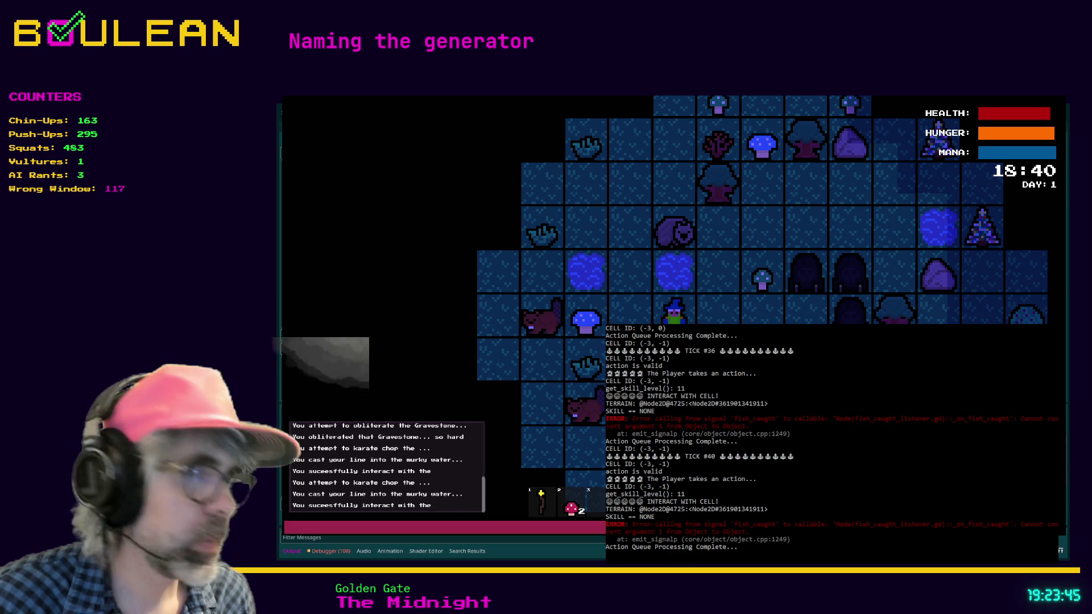
pyautogui.press('Up')
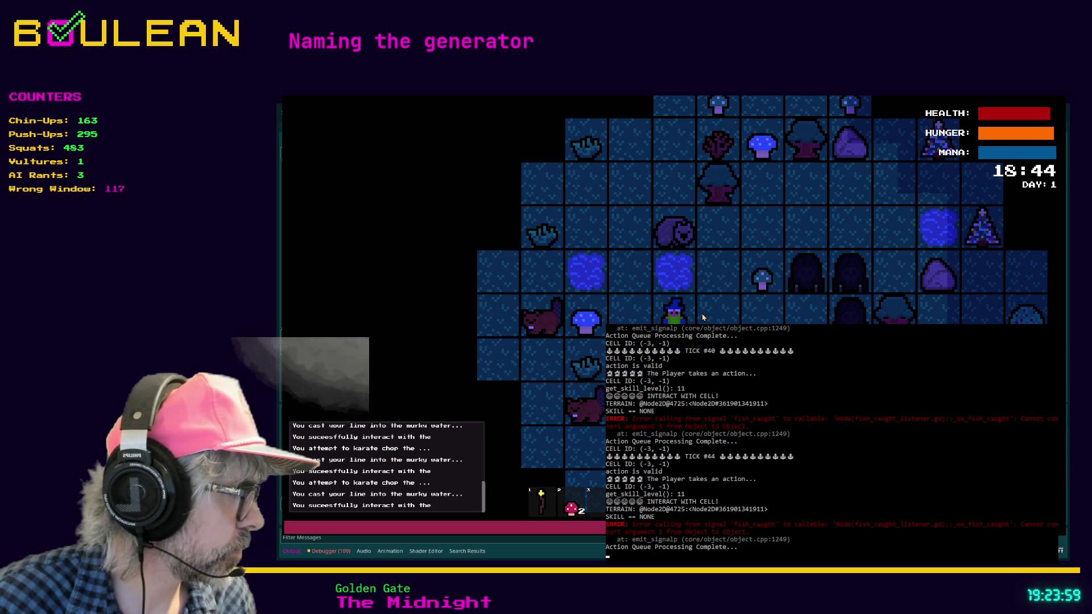
pyautogui.press('F8')
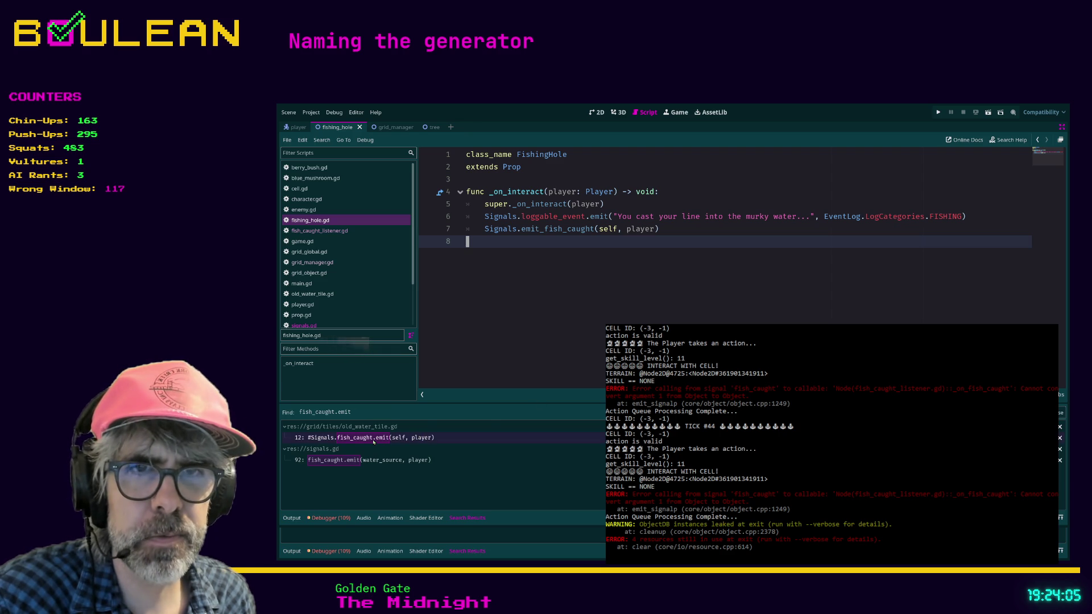
# Step: Inspect the commented-out emit in old_water_tile.gd, then go to emit_fish_caught in signals.gd
pyautogui.click(374, 439)
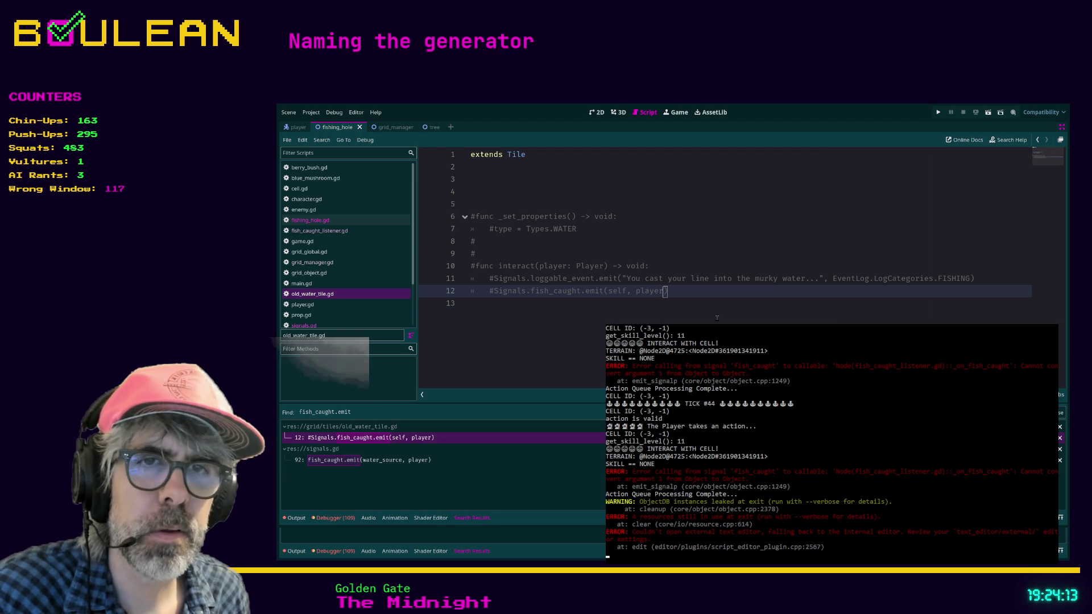
pyautogui.click(393, 460)
pyautogui.click(539, 270)
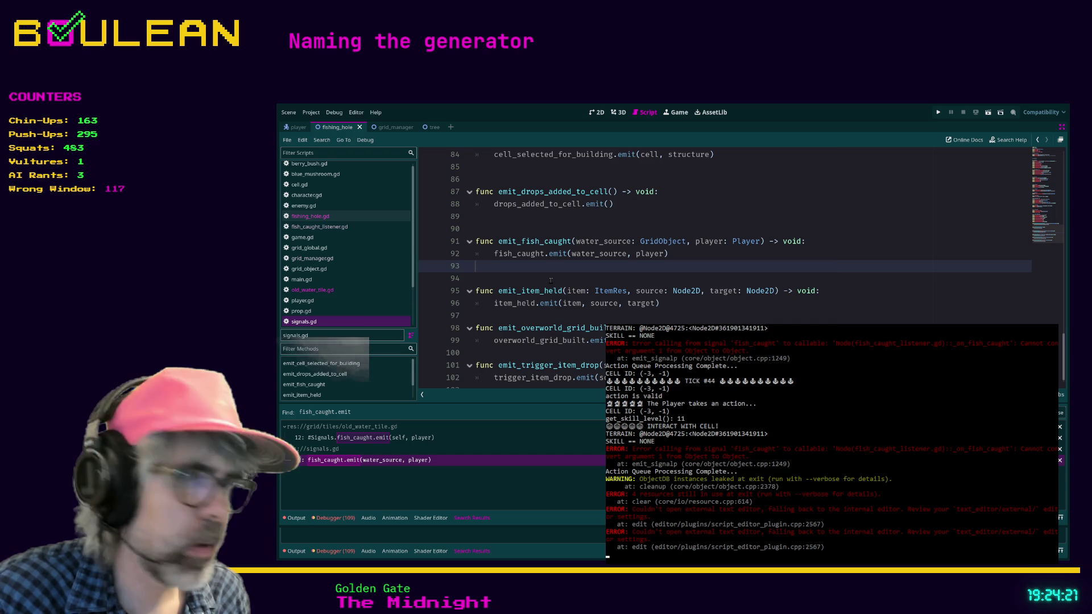
pyautogui.click(551, 281)
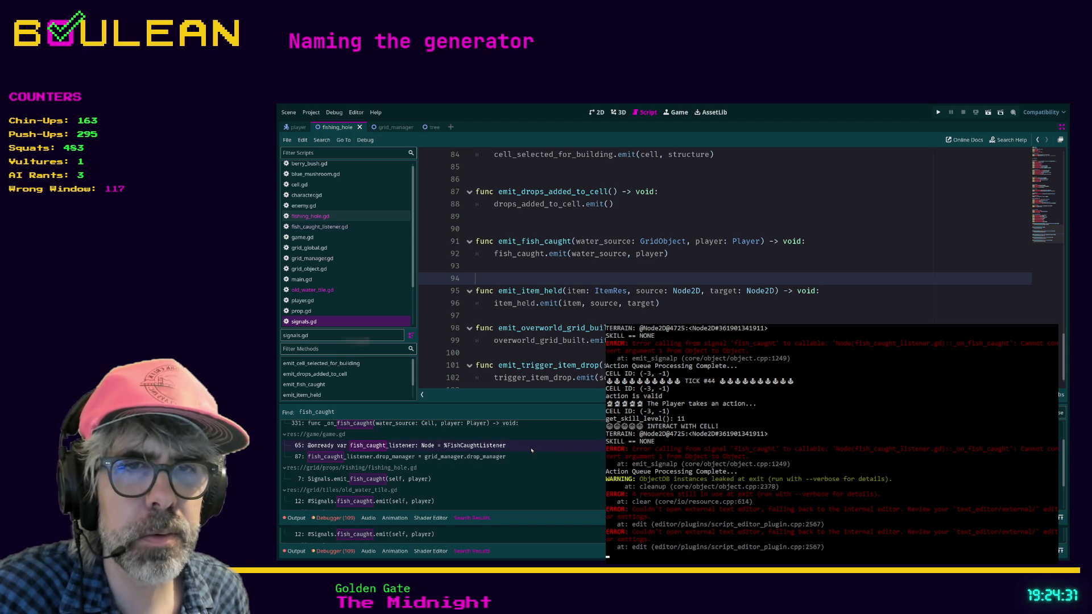
# Step: Scroll through the fish_caught search results covering fish_caught_listener.gd, game.gd and fishing_hole.gd
pyautogui.scroll(-1, 531, 450)
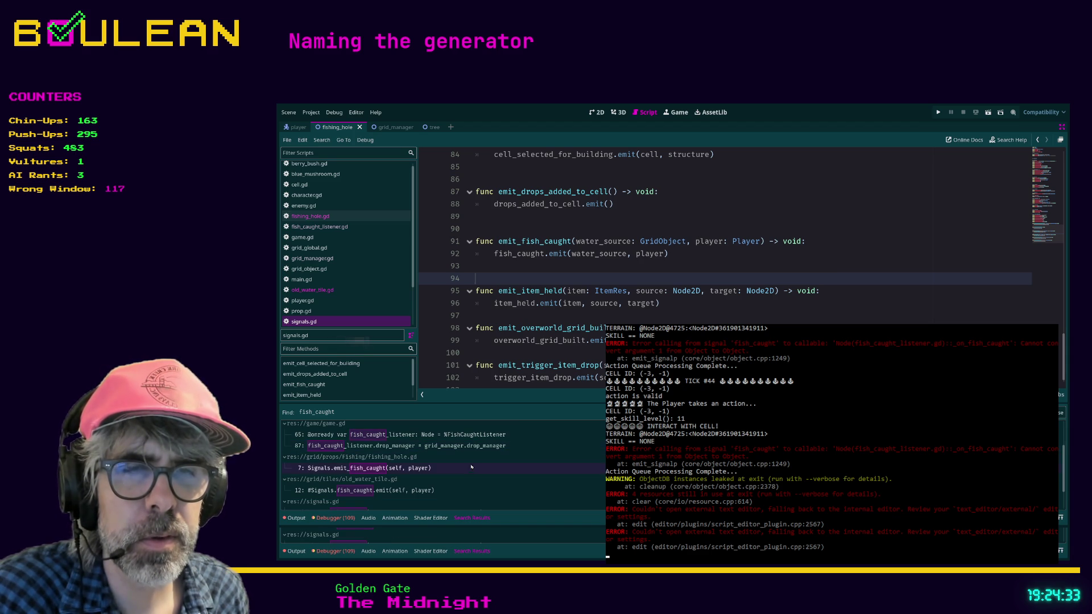
pyautogui.scroll(3, 416, 487)
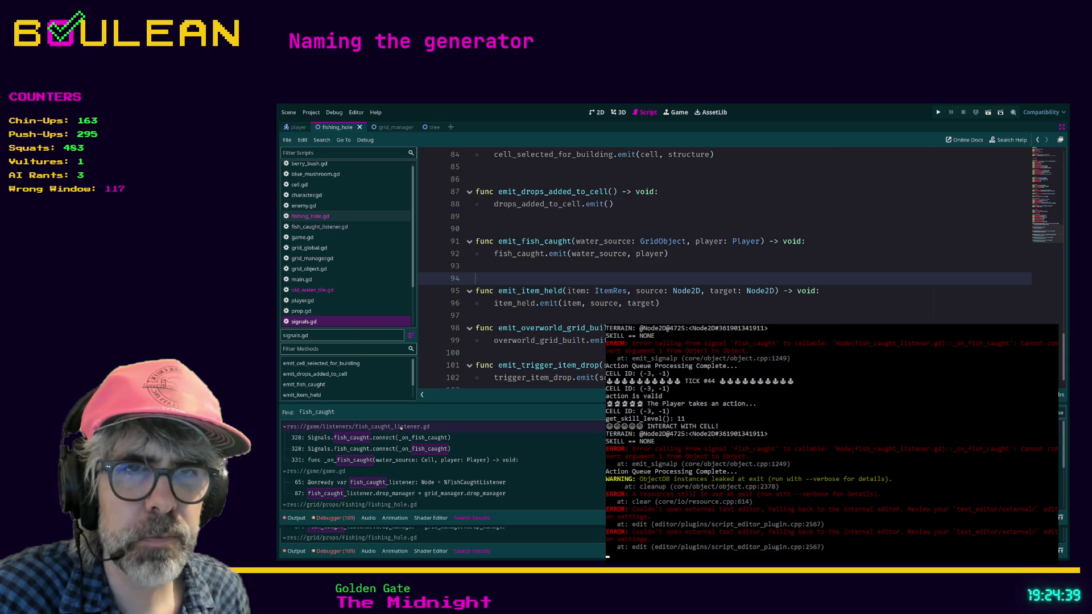
# Step: In fish_caught_listener.gd, change _on_fish_caught's parameter to fishing_hole: GridObject
pyautogui.click(394, 439)
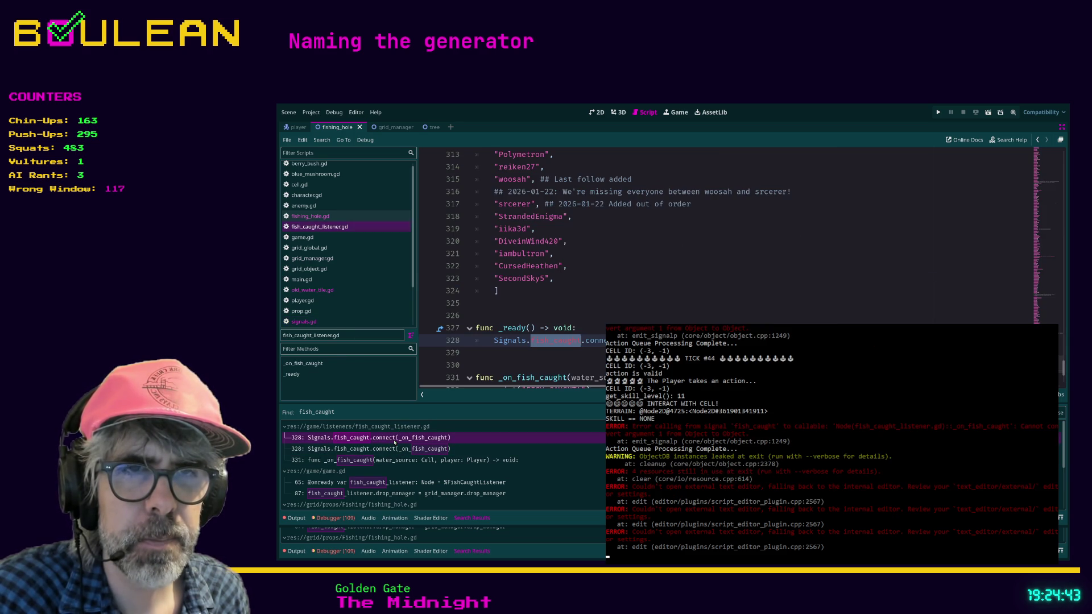
pyautogui.scroll(-3, 554, 348)
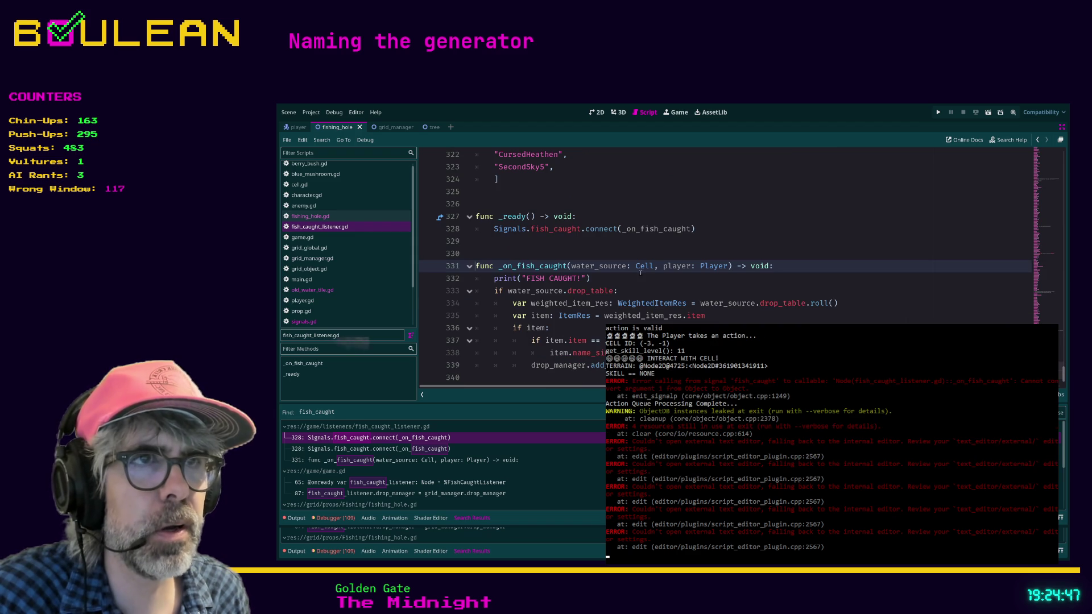
pyautogui.doubleClick(599, 266)
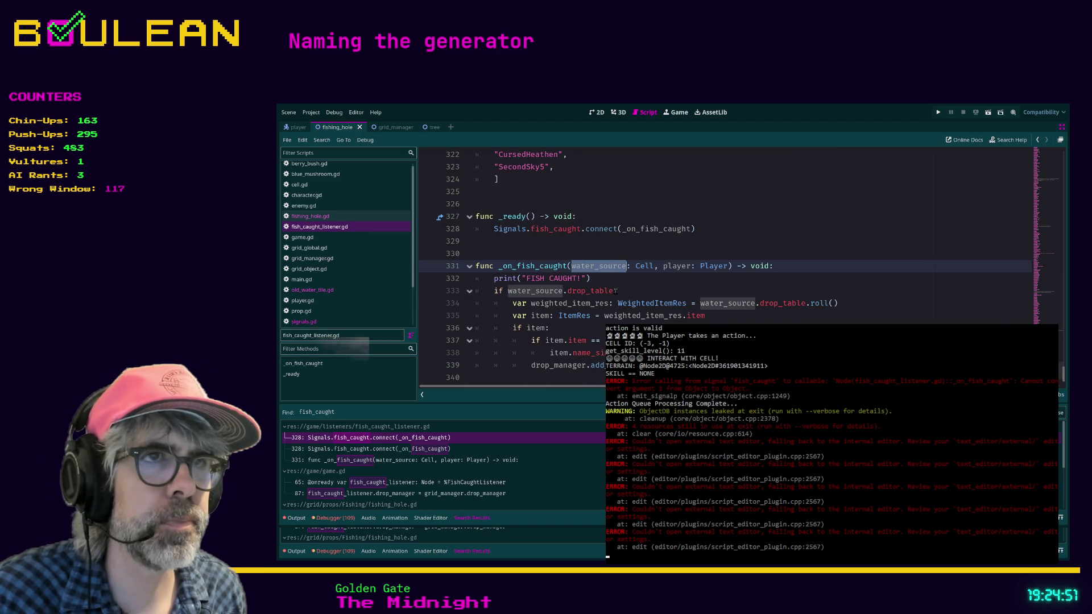
pyautogui.write('fishing_hole')
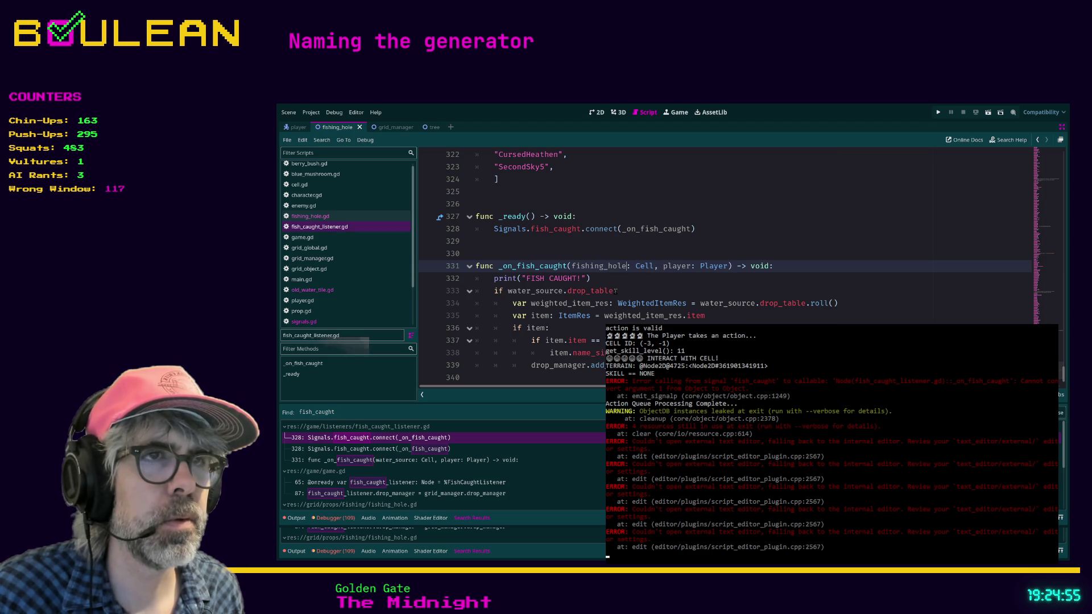
pyautogui.press('Right')
pyautogui.press('Right')
pyautogui.press('Right')
pyautogui.write('GridObjec')
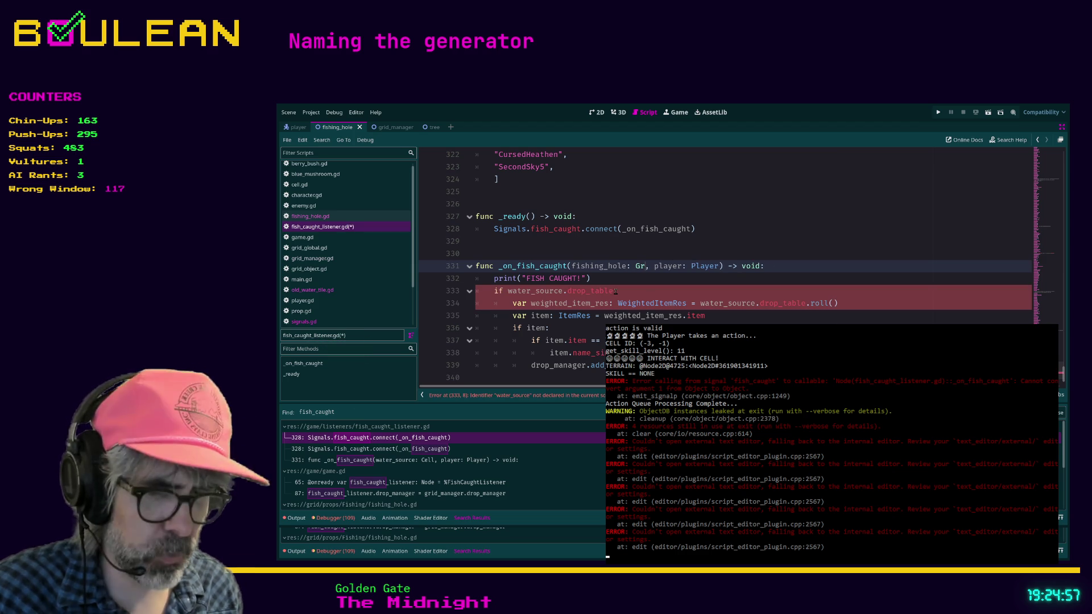
pyautogui.write('t')
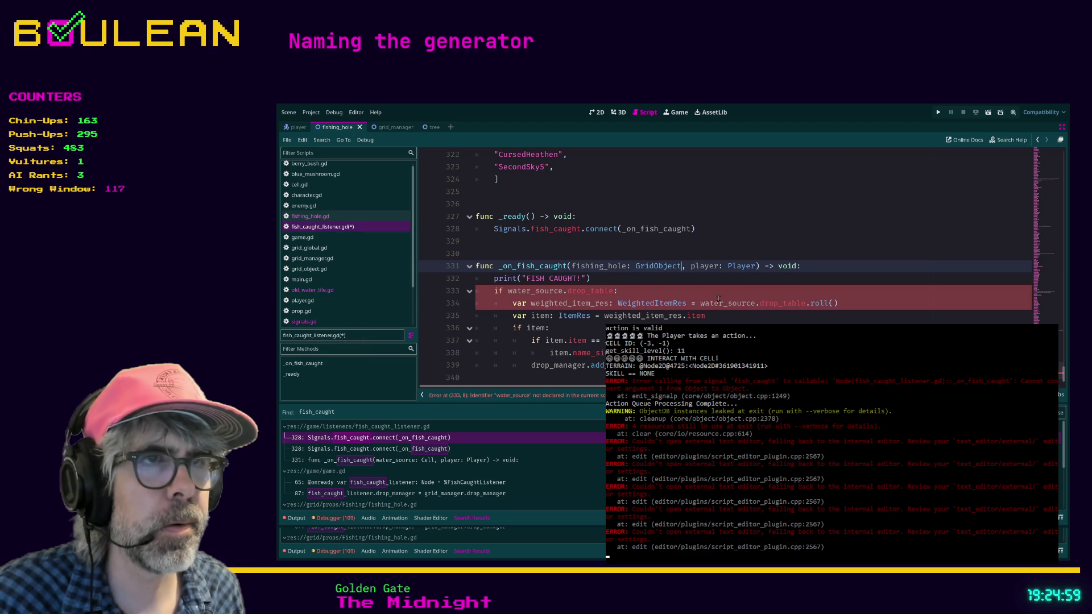
# Step: Replace water_source with fishing_hole on lines 333 and 334, and save the script
pyautogui.doubleClick(602, 267)
pyautogui.hotkey('ctrl', 'c')
pyautogui.doubleClick(722, 303)
pyautogui.hotkey('ctrl', 'v')
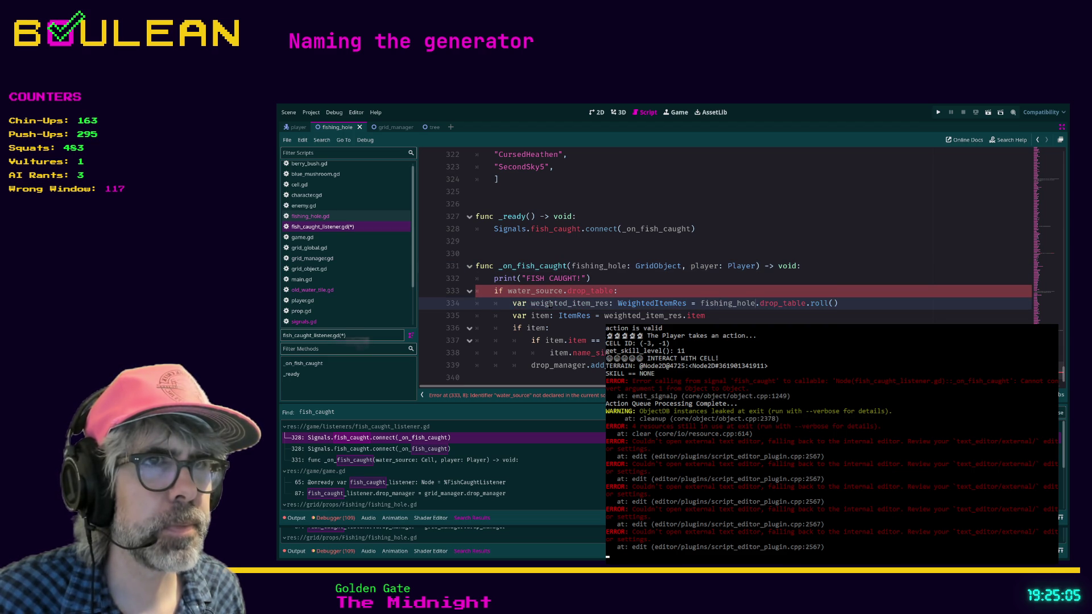
pyautogui.doubleClick(541, 292)
pyautogui.hotkey('ctrl', 'v')
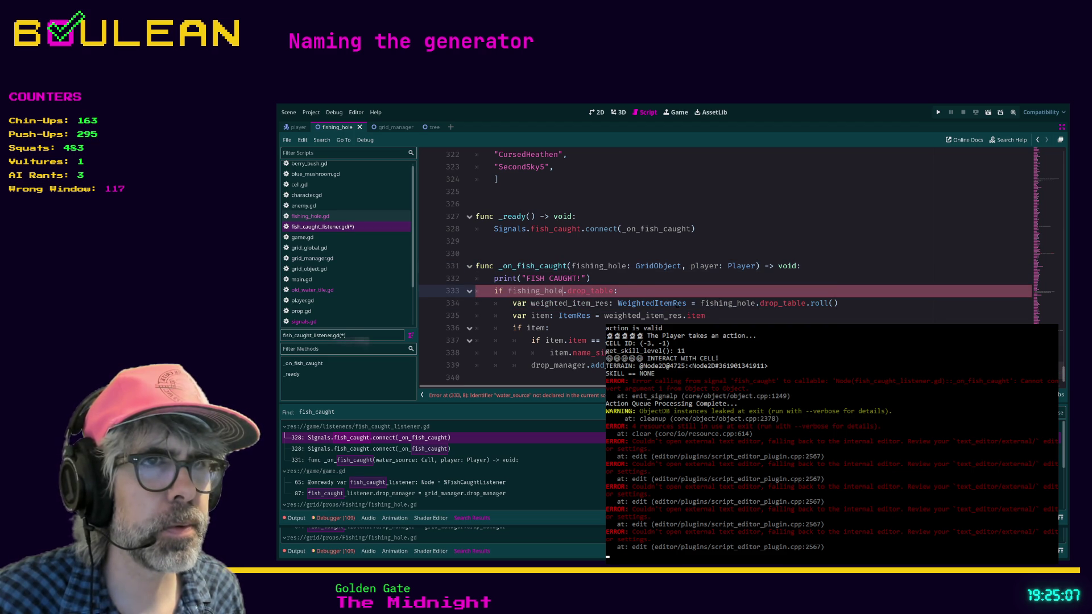
pyautogui.press('Down')
pyautogui.press('Down')
pyautogui.press('Down')
pyautogui.hotkey('ctrl', 's')
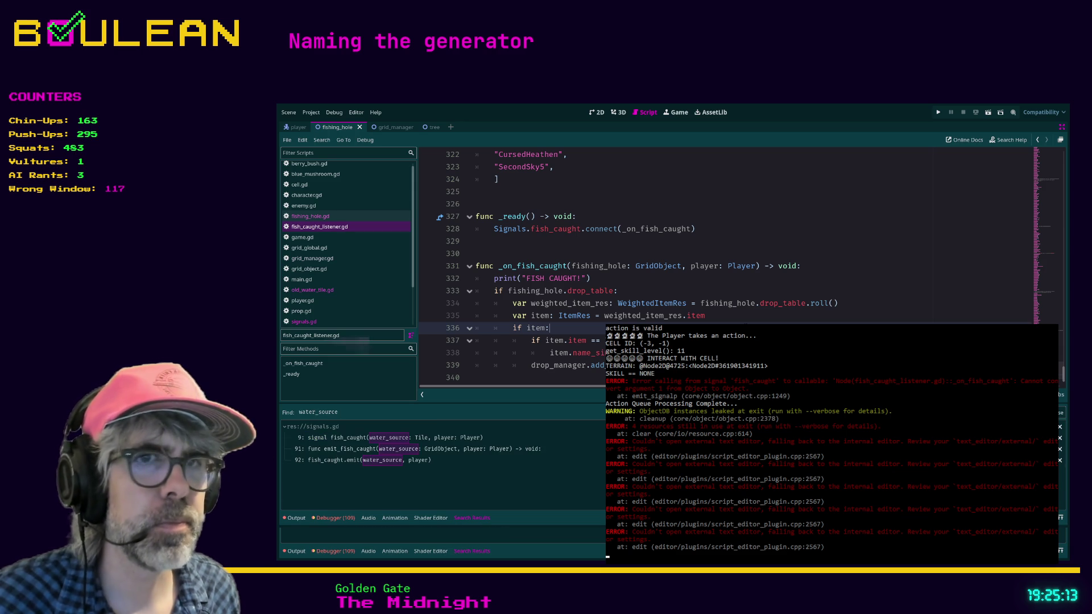
pyautogui.click(436, 439)
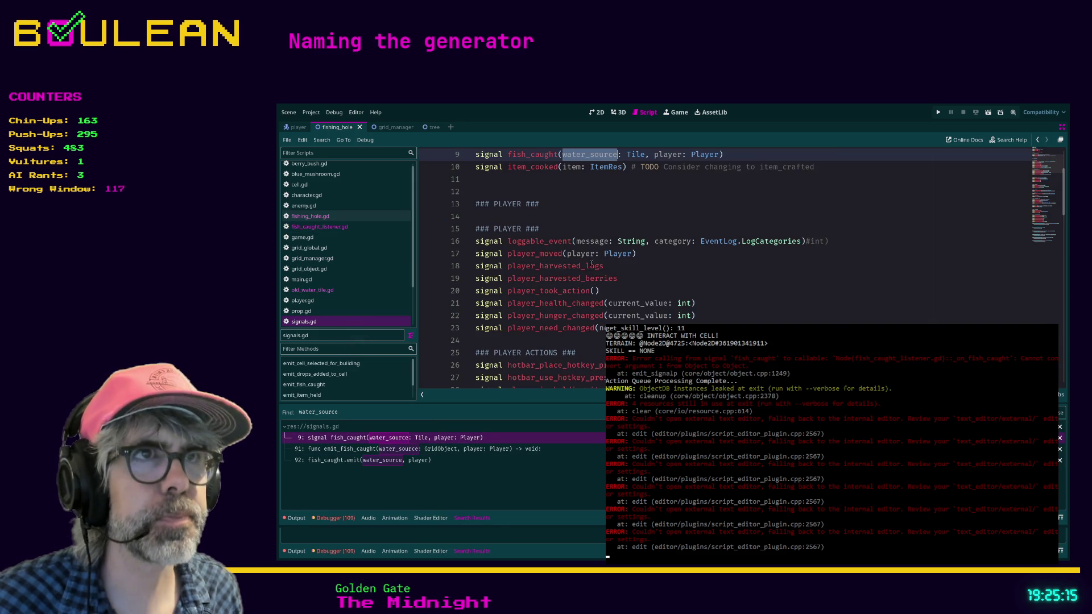
# Step: Change the fish_caught declaration on line 9 to fishing_hole: GridObject
pyautogui.scroll(3, 660, 294)
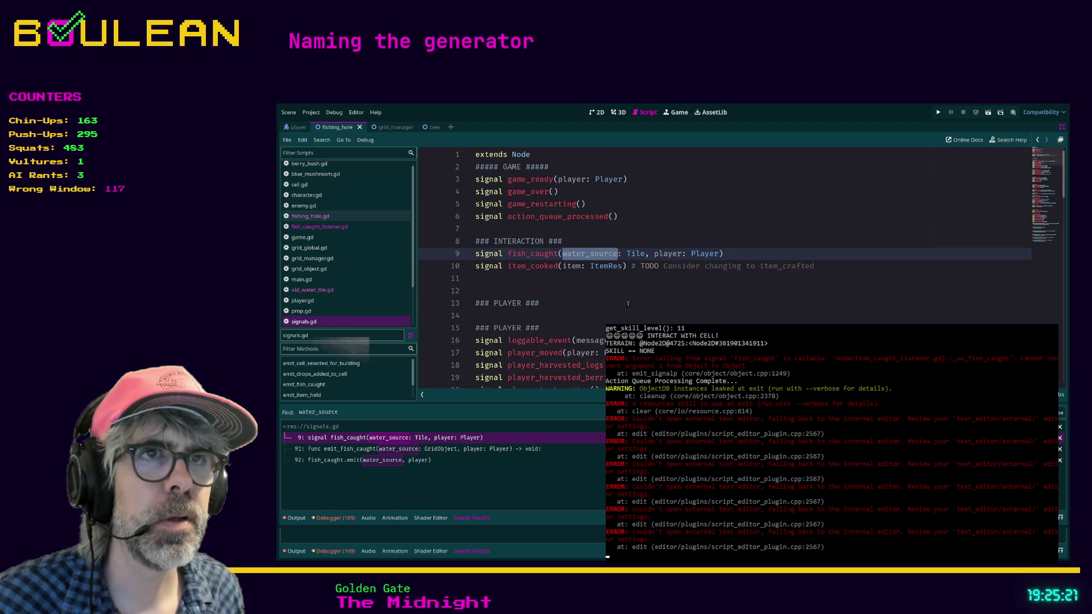
pyautogui.scroll(-20, 628, 304)
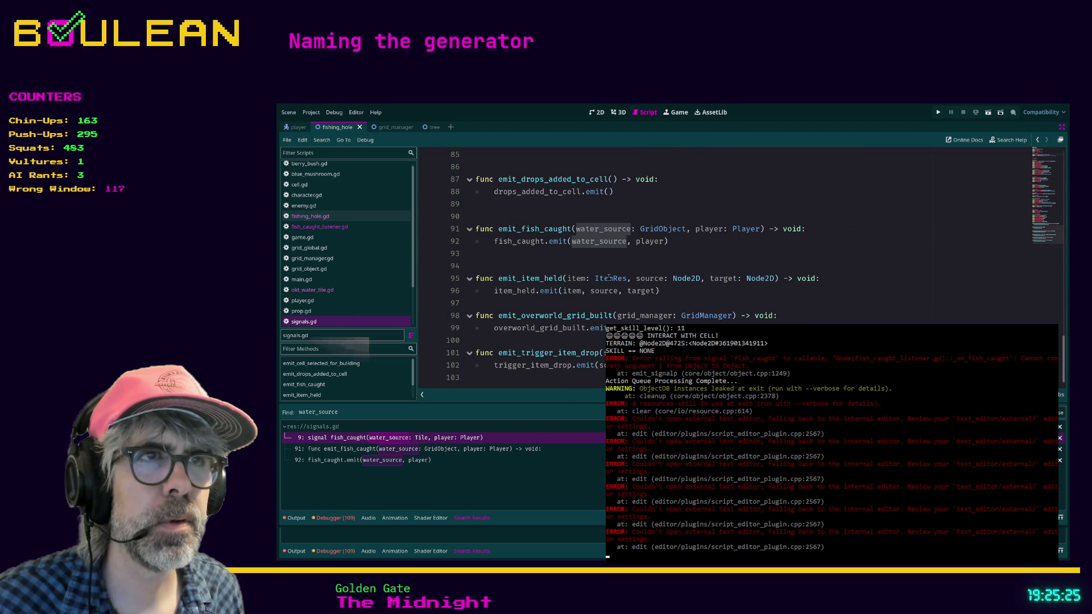
pyautogui.scroll(18, 609, 277)
pyautogui.scroll(7, 606, 255)
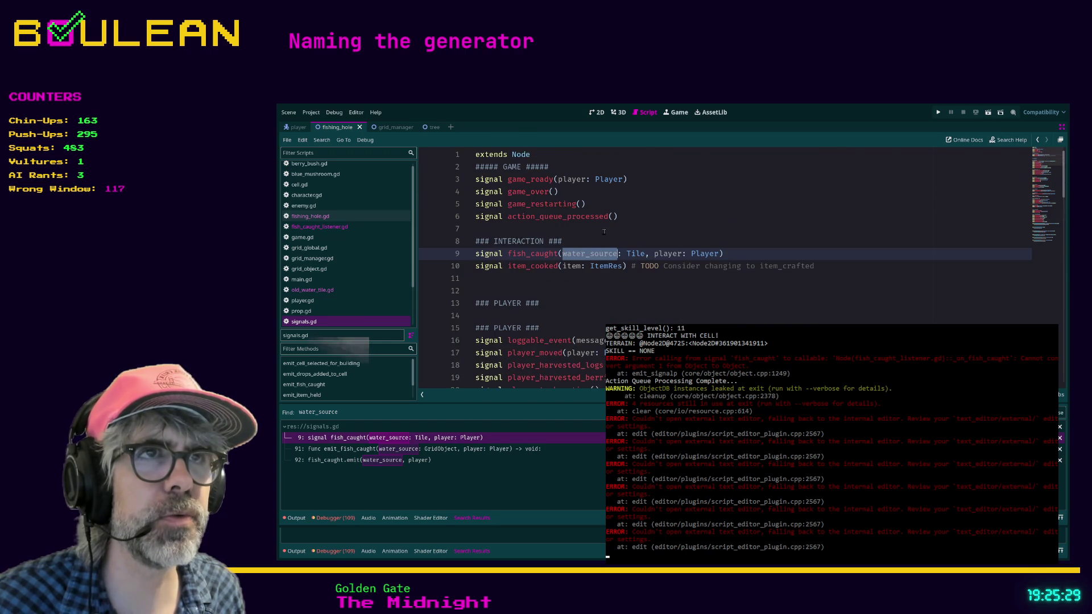
pyautogui.doubleClick(635, 254)
pyautogui.write('G')
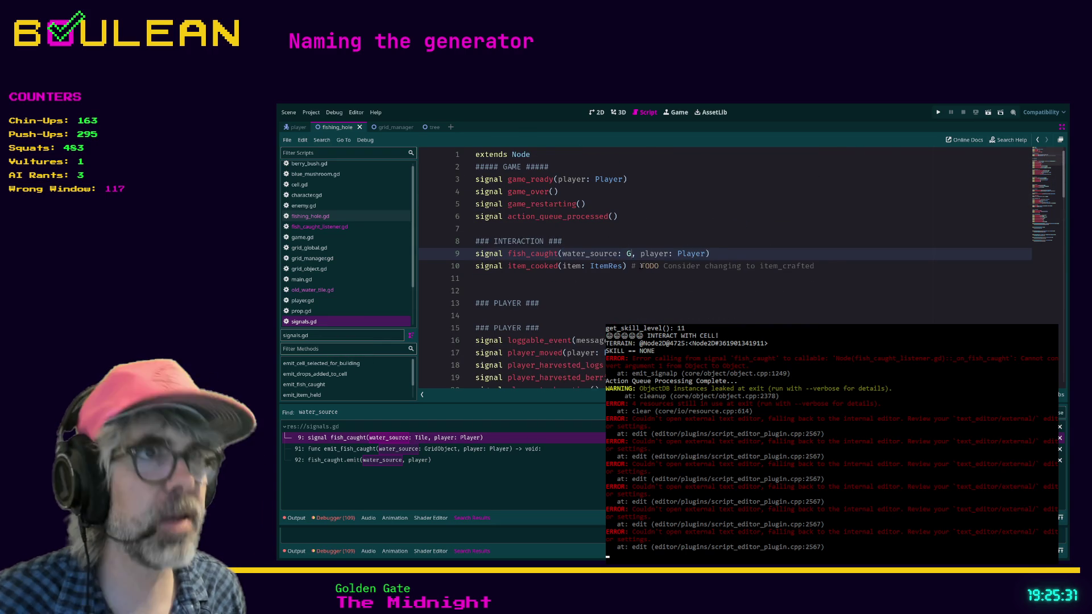
pyautogui.write('ridObj')
pyautogui.press('Return')
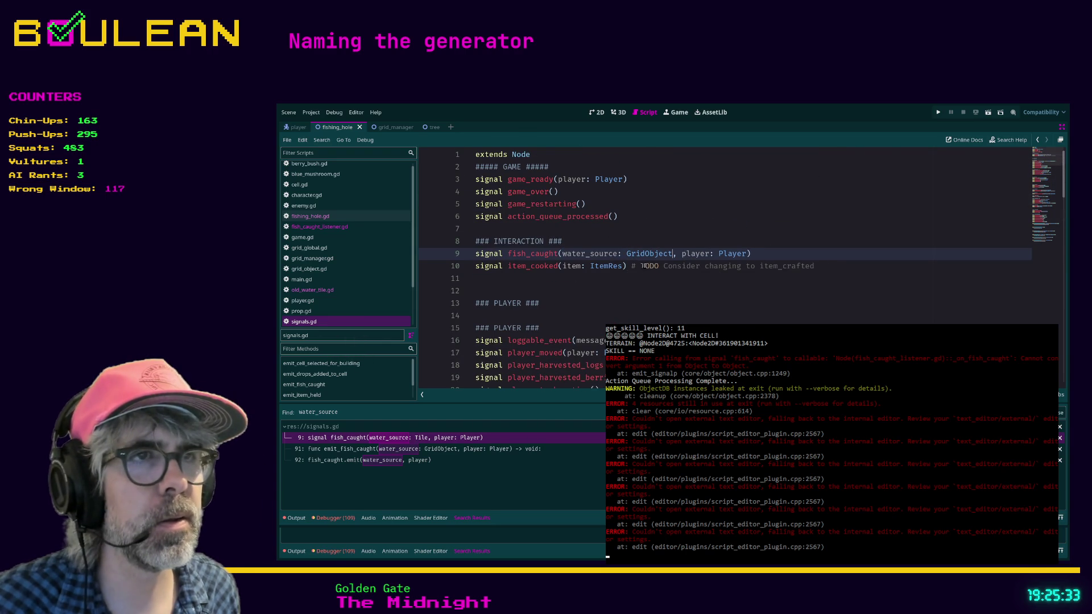
pyautogui.doubleClick(604, 254)
pyautogui.write('fishing_hole')
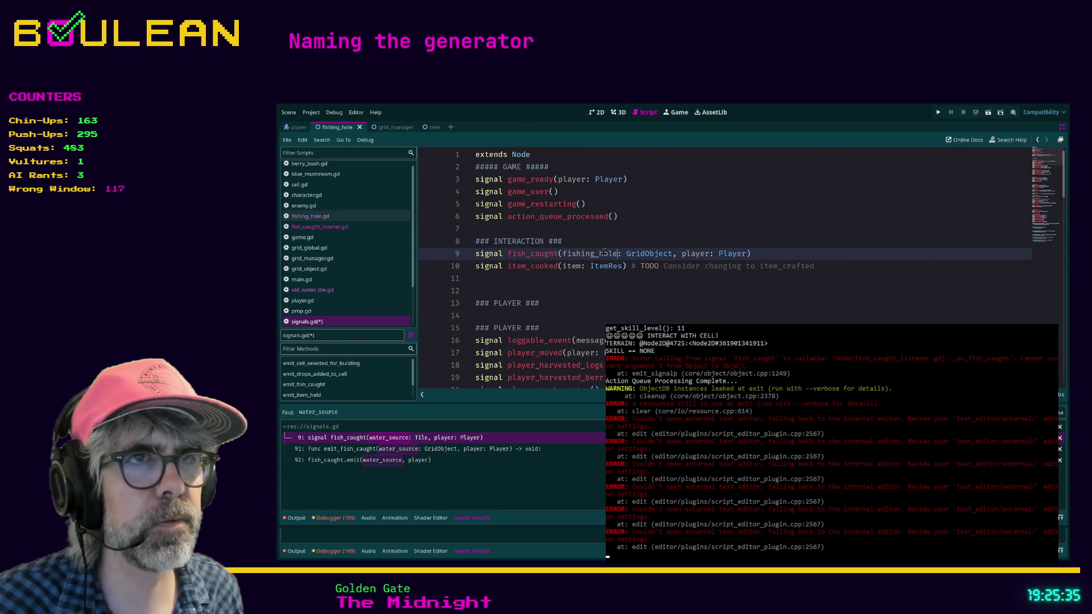
# Step: Rename water_source to fishing_hole on emit_fish_caught lines 91–92, then run the game
pyautogui.scroll(-1, 697, 279)
pyautogui.click(691, 279)
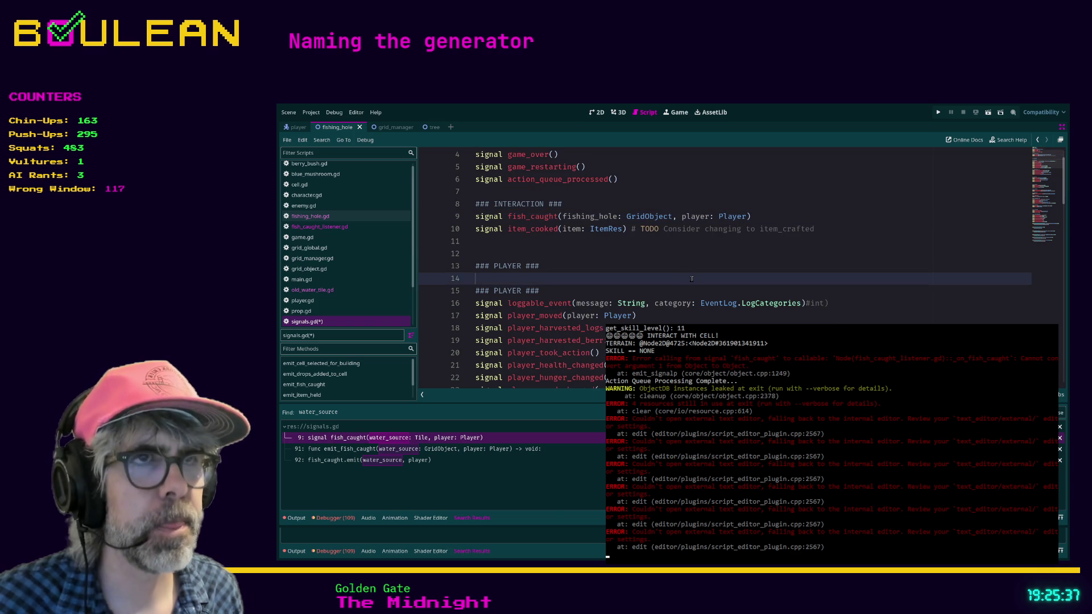
pyautogui.hotkey('ctrl', 'f')
pyautogui.write('print')
pyautogui.hotkey('ctrl', 'a')
pyautogui.write('water')
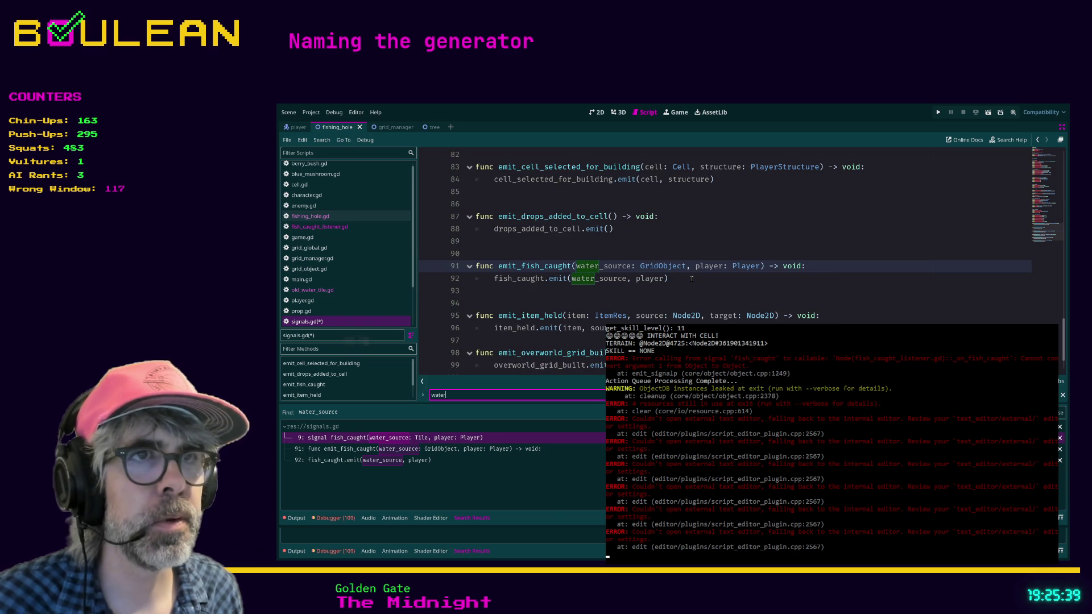
pyautogui.doubleClick(601, 266)
pyautogui.write('fishing_hole')
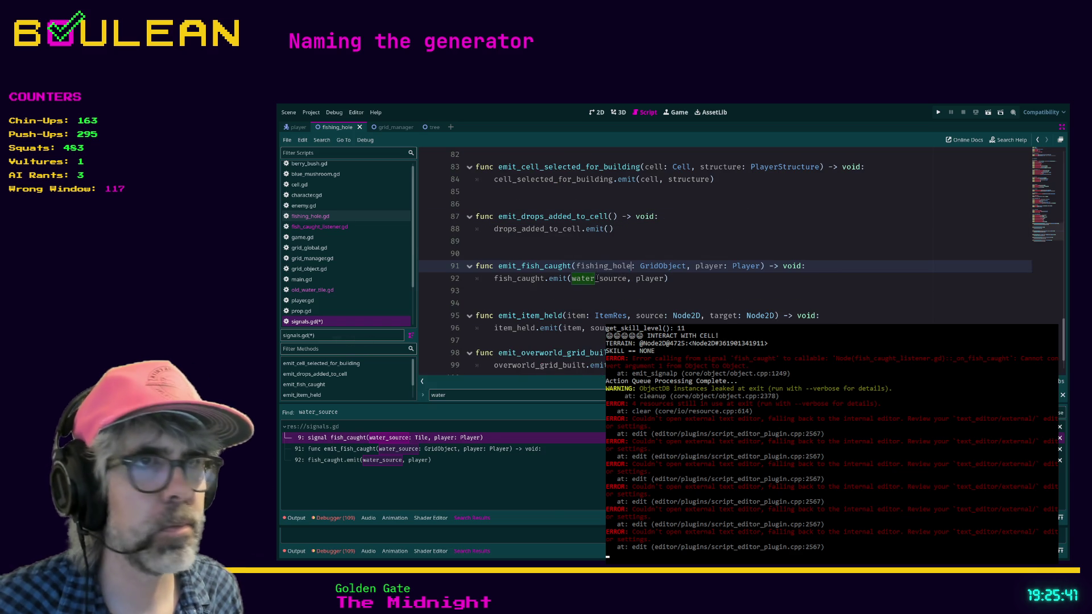
pyautogui.doubleClick(595, 278)
pyautogui.write('fishing_hole')
pyautogui.click(594, 293)
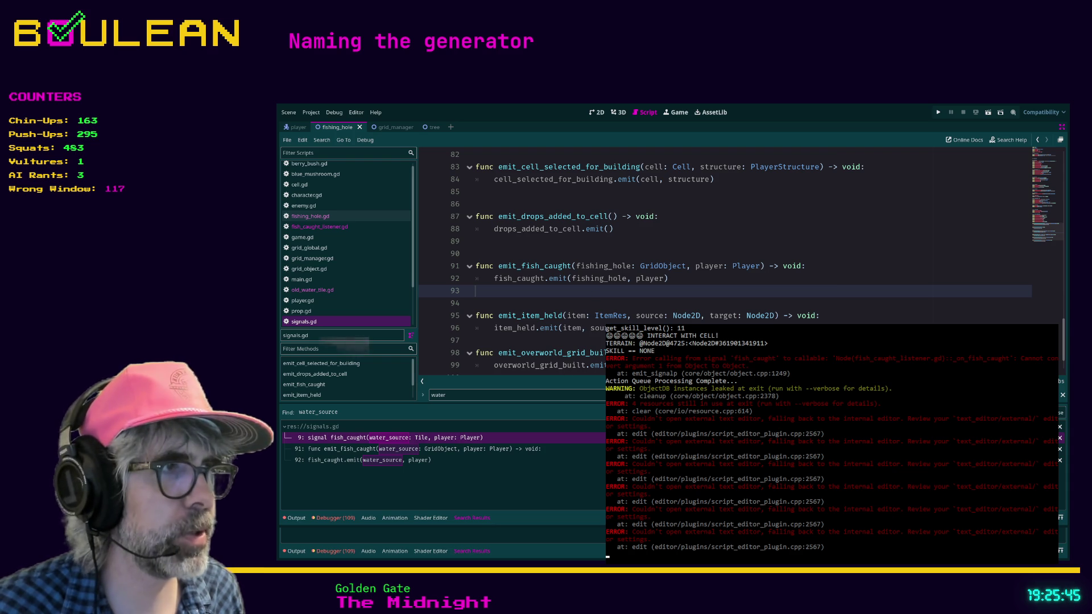
pyautogui.click(610, 301)
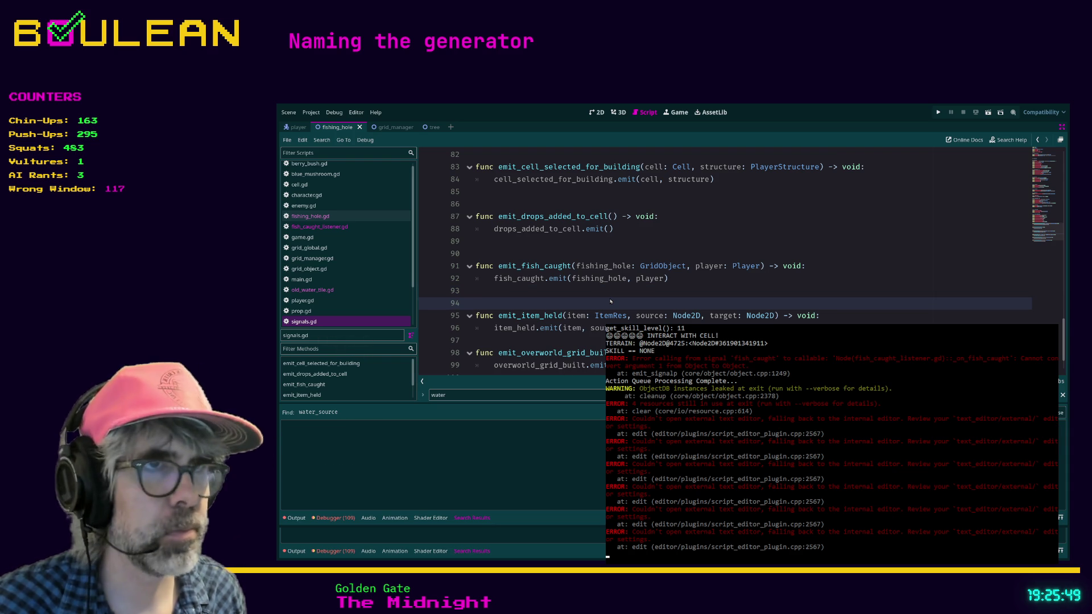
pyautogui.press('F5')
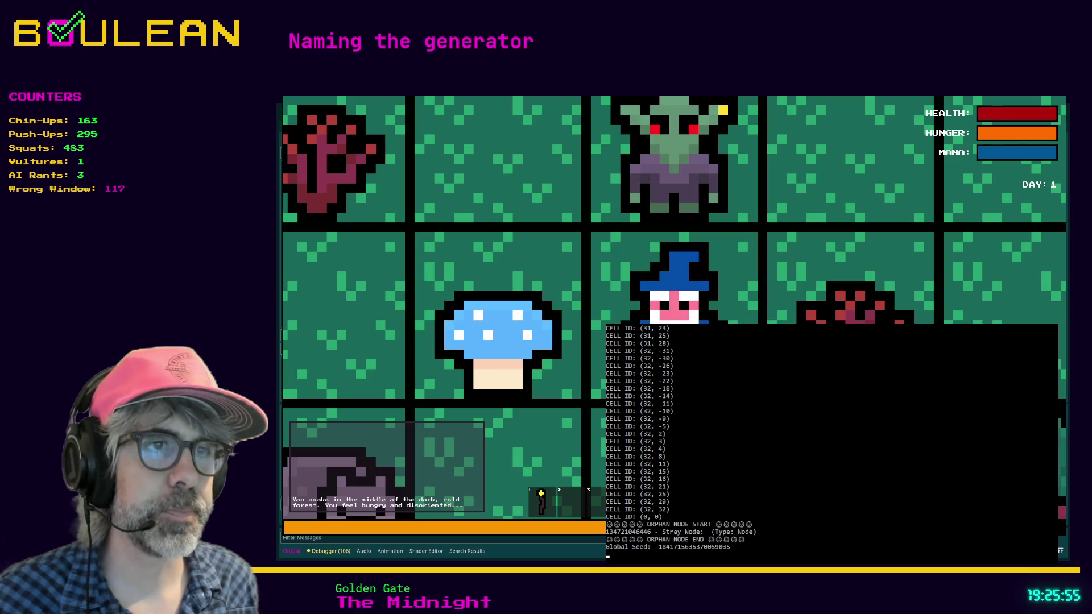
# Step: Stop the test run with F8 and switch to the web browser
pyautogui.scroll(-5, 674, 307)
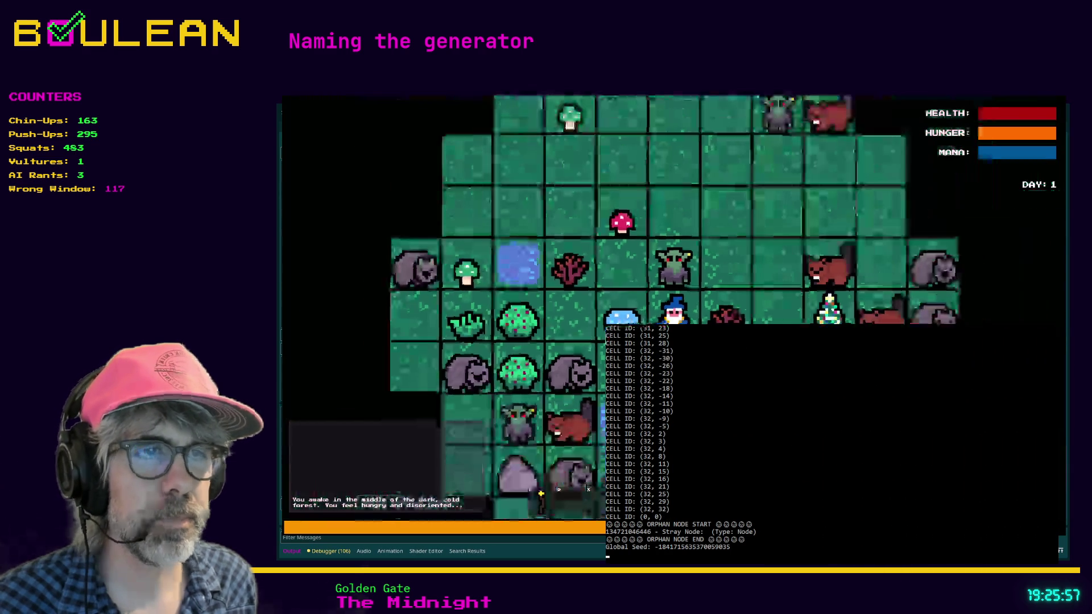
pyautogui.press('F8')
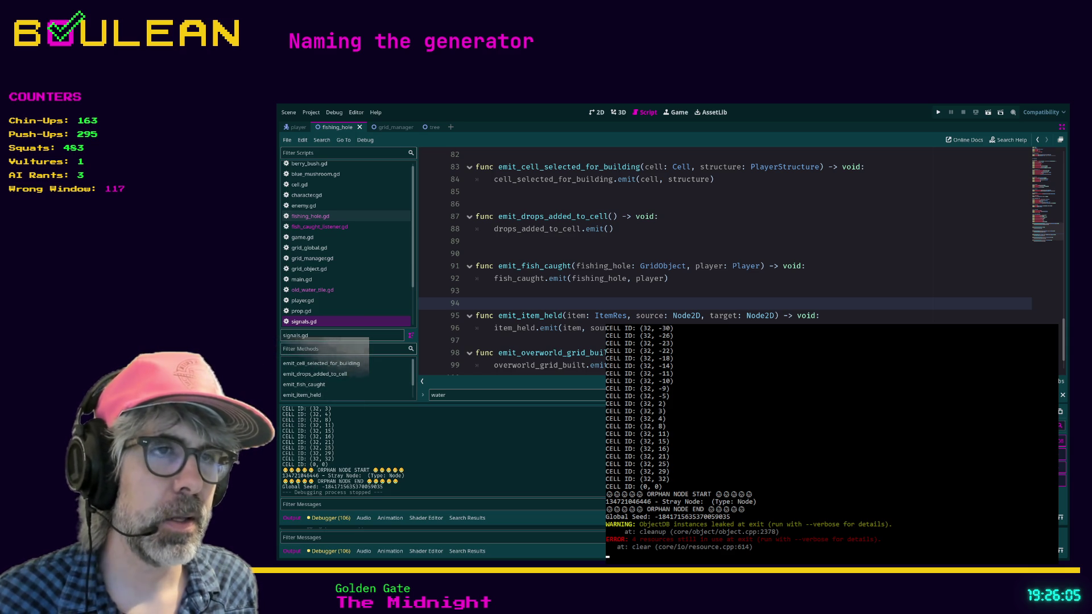
pyautogui.hotkey('alt', 'Tab')
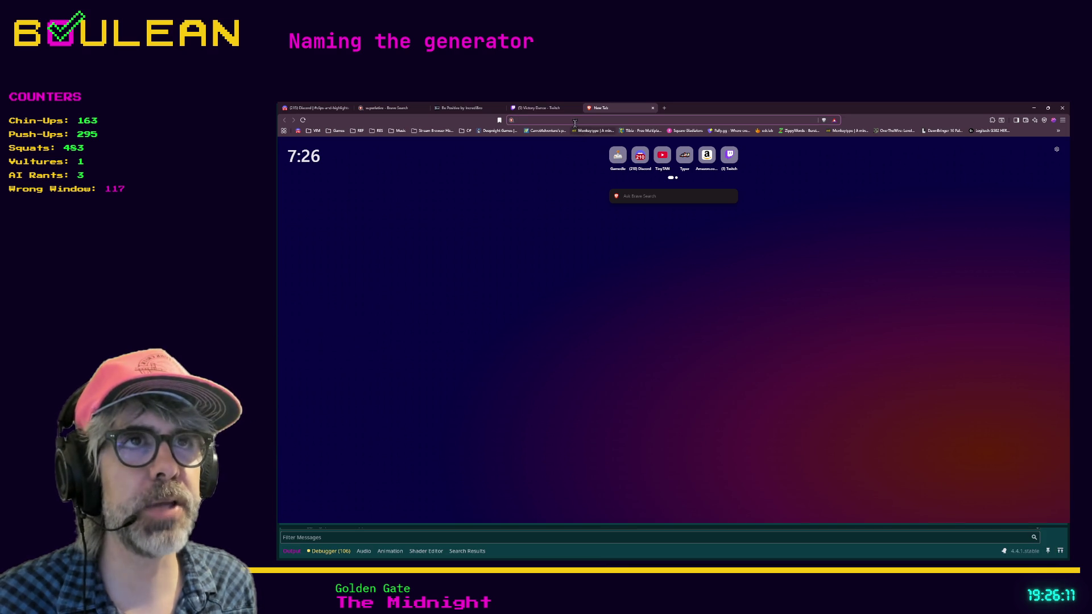
# Step: Load the pasted post URL fullscreen and zoomed in, mark 'ocs', and open the first image
pyautogui.hotkey('ctrl', 'v')
pyautogui.press('Return')
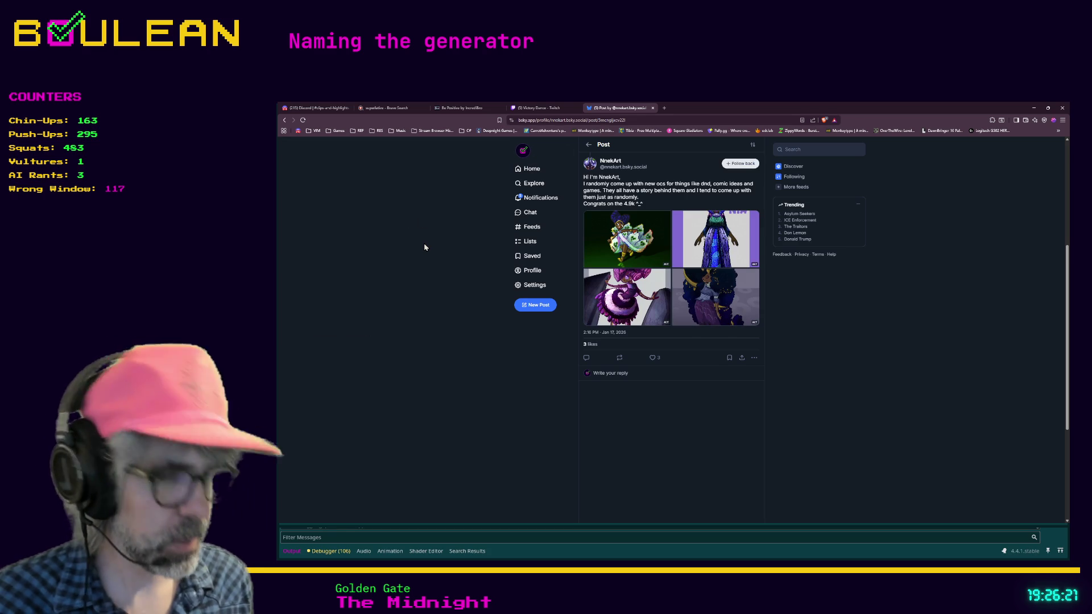
pyautogui.press('F11')
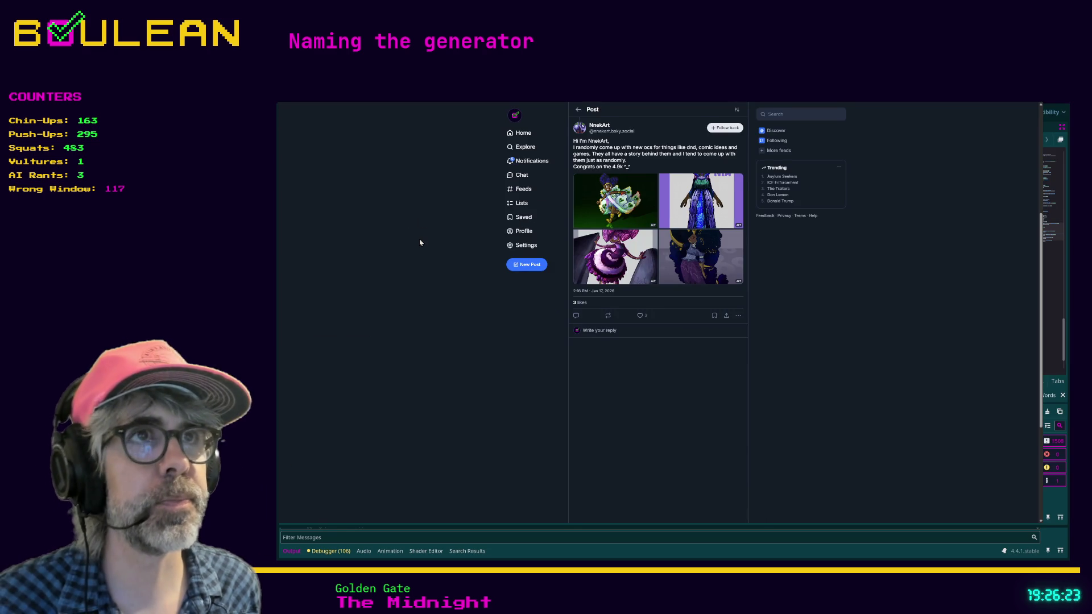
pyautogui.hotkey('ctrl', '+')
pyautogui.hotkey('ctrl', '+')
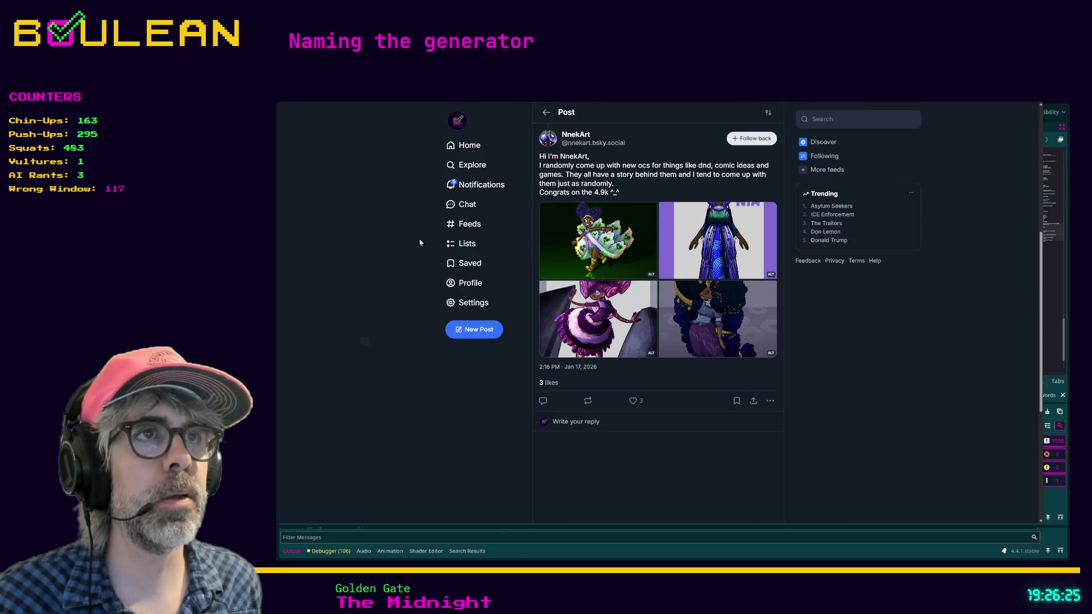
pyautogui.hotkey('ctrl', '+')
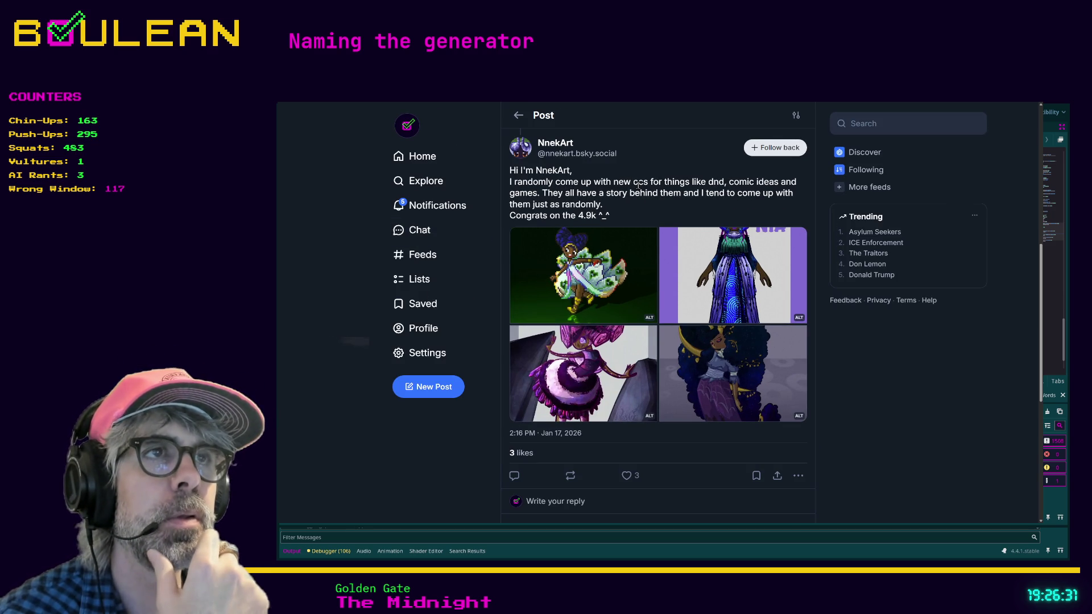
pyautogui.moveTo(633, 183); pyautogui.dragTo(648, 182)
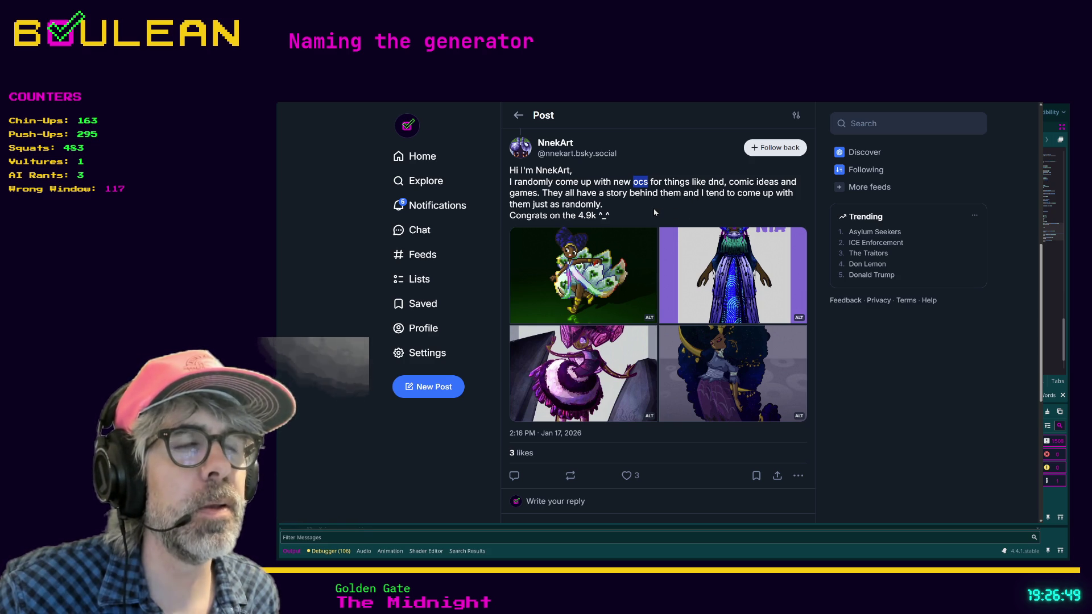
pyautogui.click(611, 260)
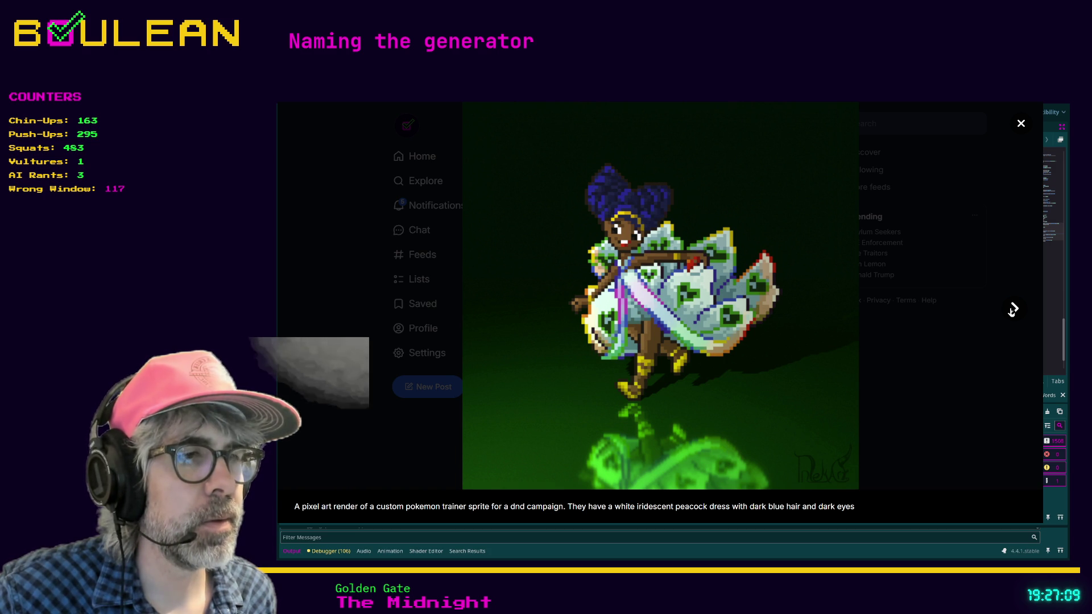
# Step: Browse all four character images, ending on the blue-haired space character, then close the viewer
pyautogui.click(1012, 310)
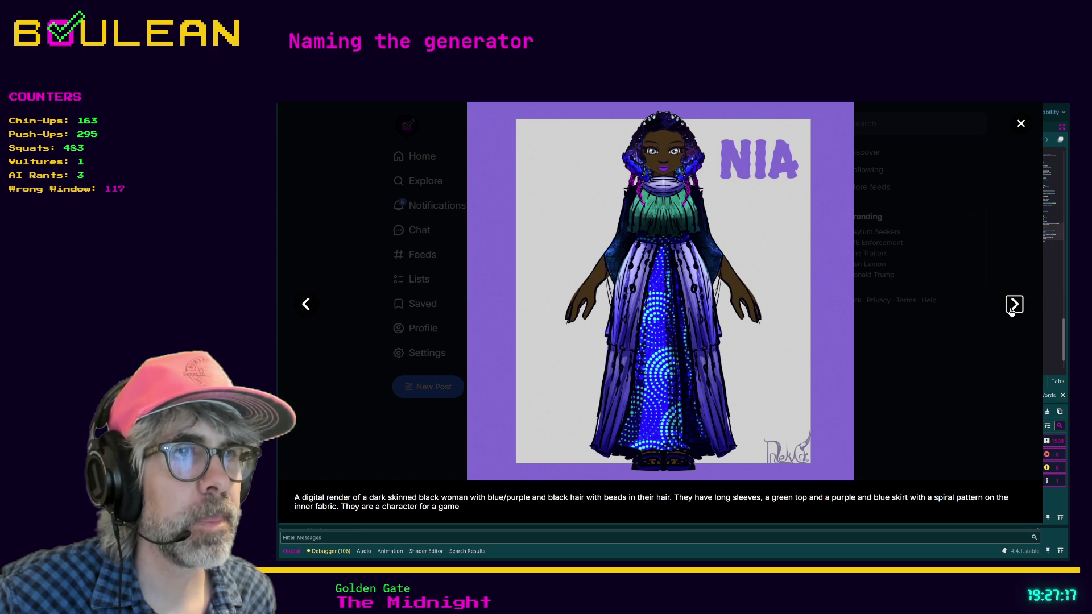
pyautogui.click(1011, 310)
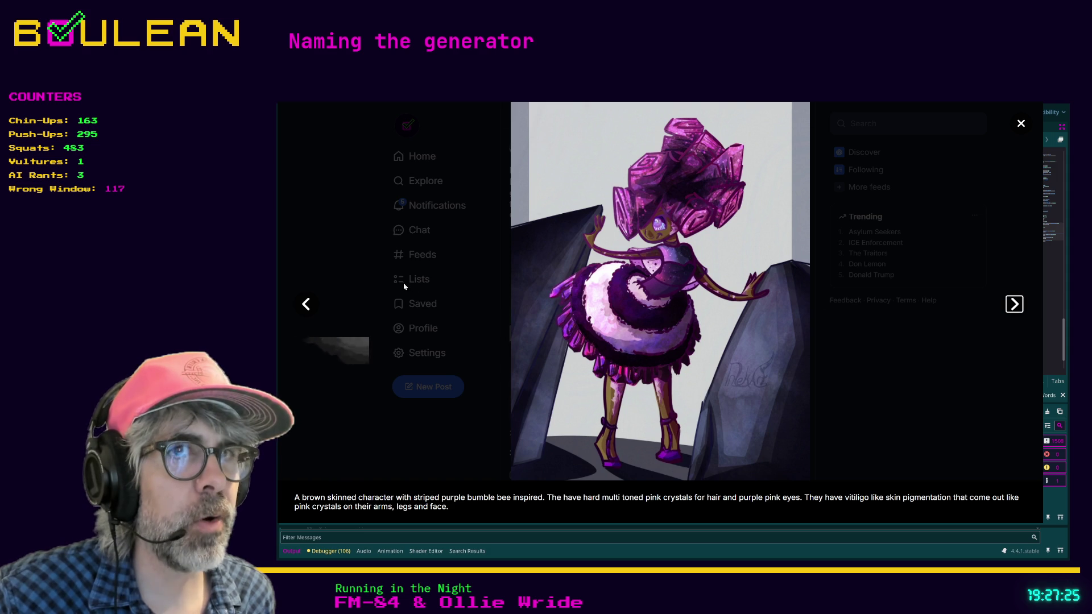
pyautogui.click(305, 304)
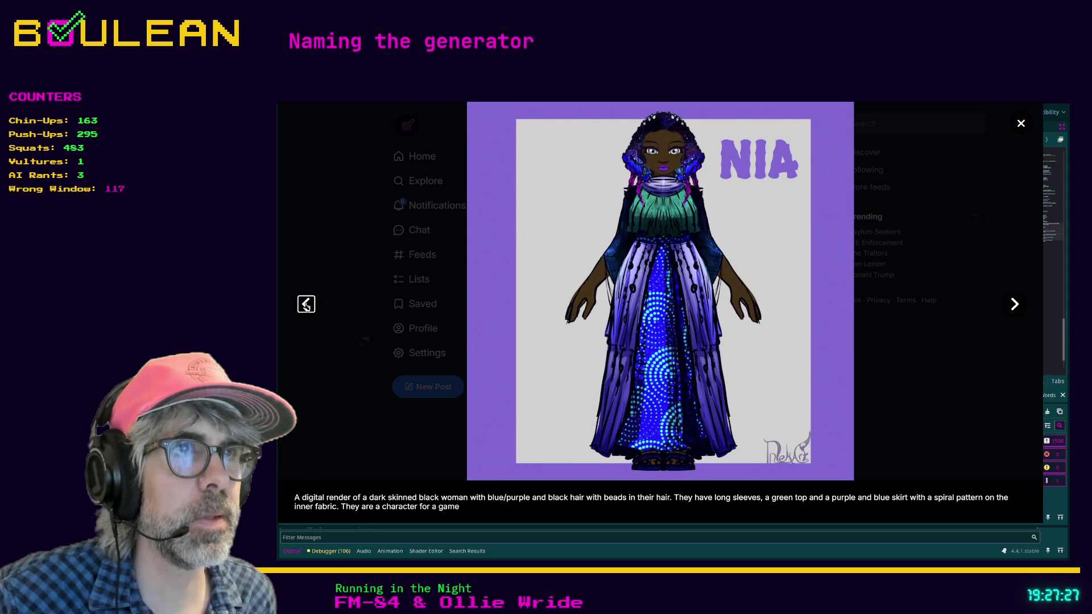
pyautogui.click(305, 305)
pyautogui.click(1014, 307)
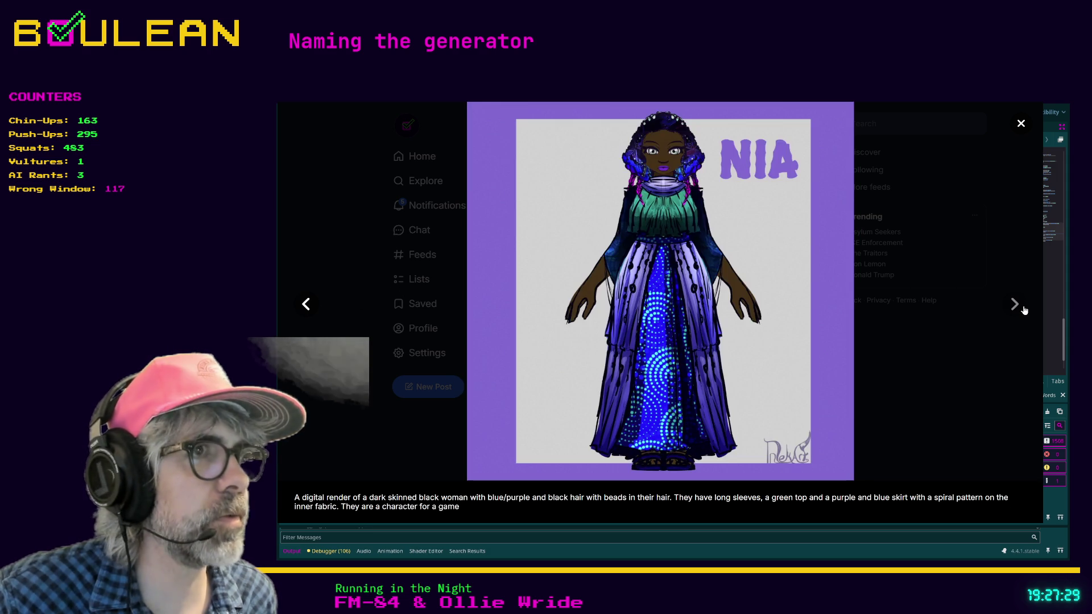
pyautogui.click(1017, 307)
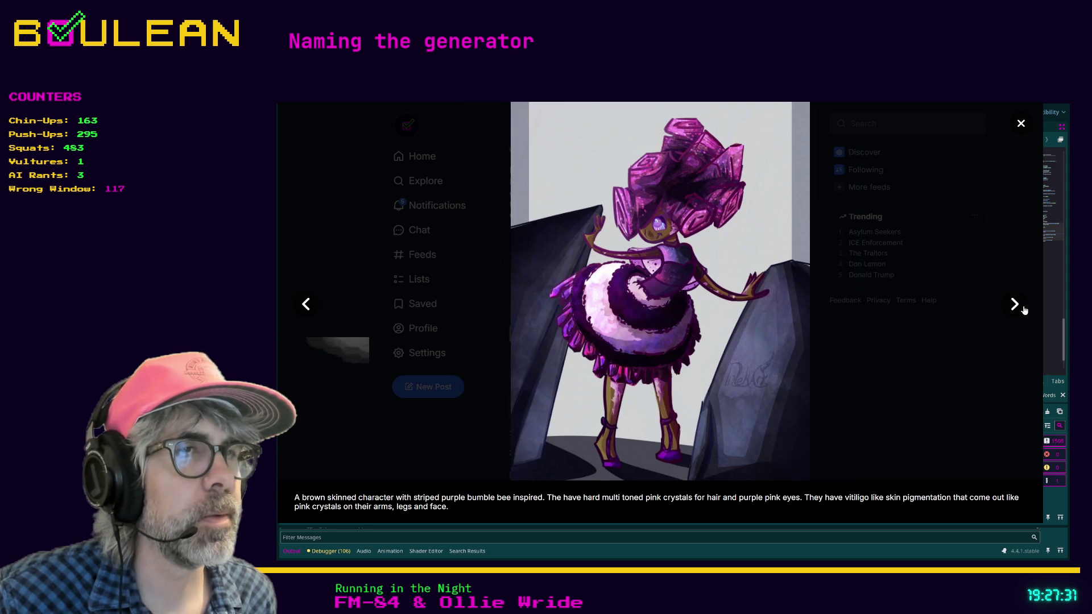
pyautogui.click(1024, 310)
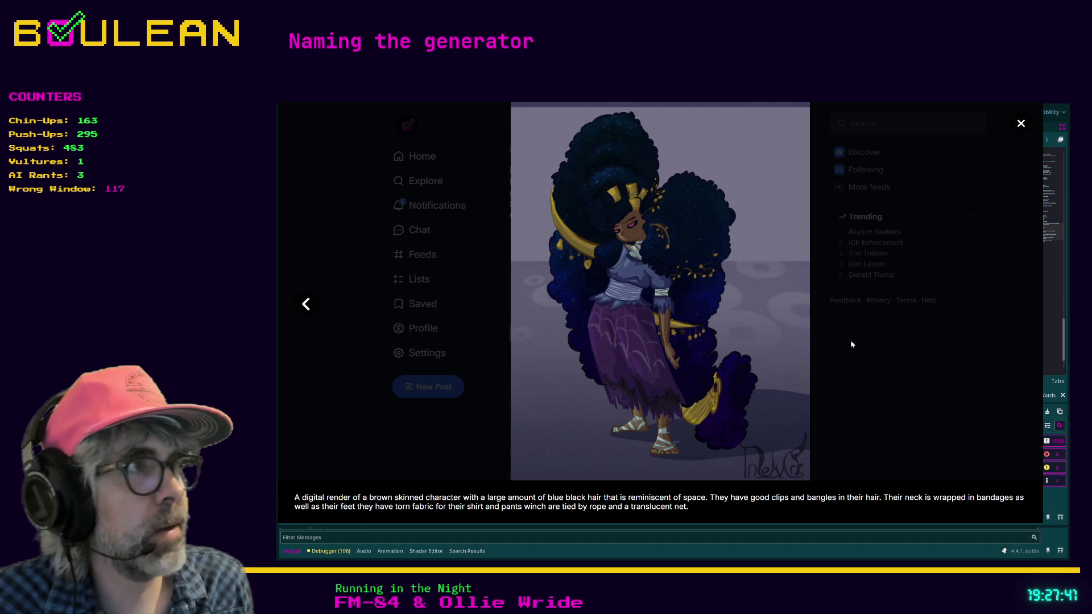
pyautogui.click(930, 377)
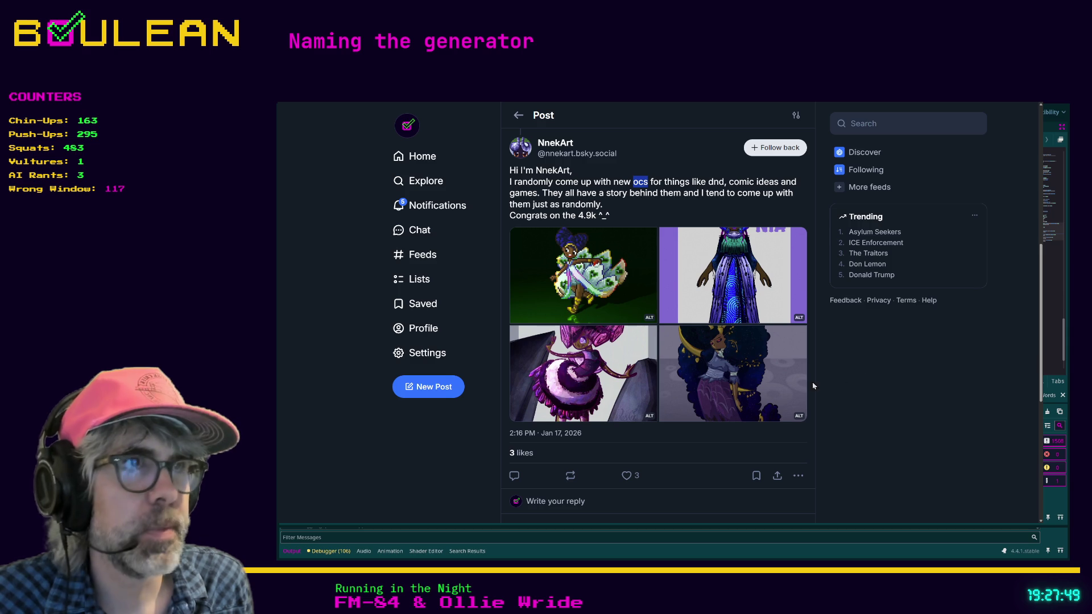
# Step: Like the artist's post, bringing it to 4 likes
pyautogui.scroll(1, 910, 381)
pyautogui.scroll(-1, 910, 381)
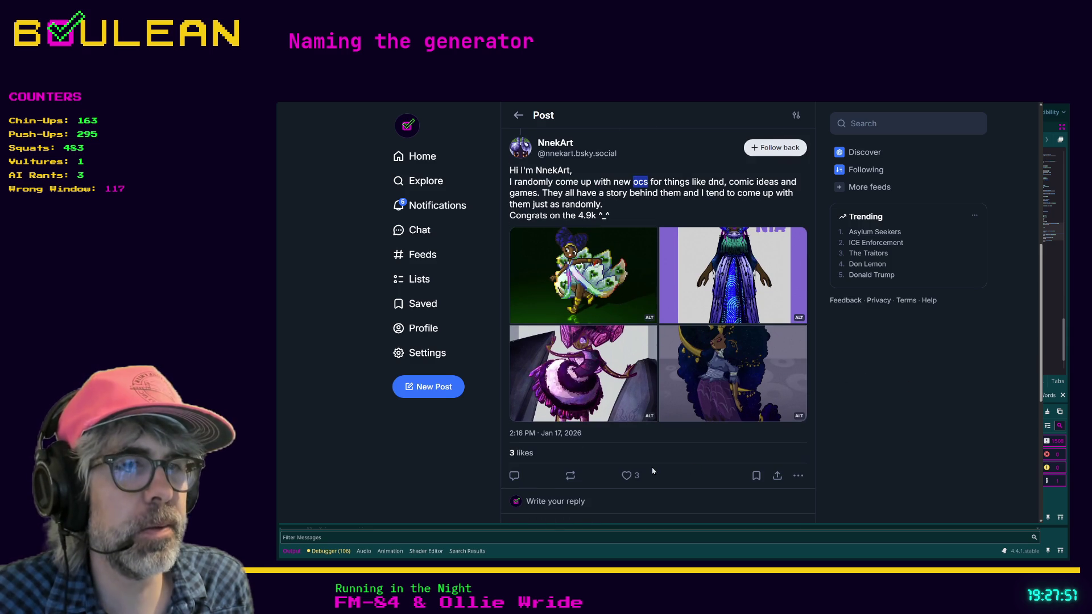
pyautogui.click(627, 475)
# Step: Reply 'AMAZING! As always!' to the post and follow the artist back
pyautogui.scroll(-1, 618, 463)
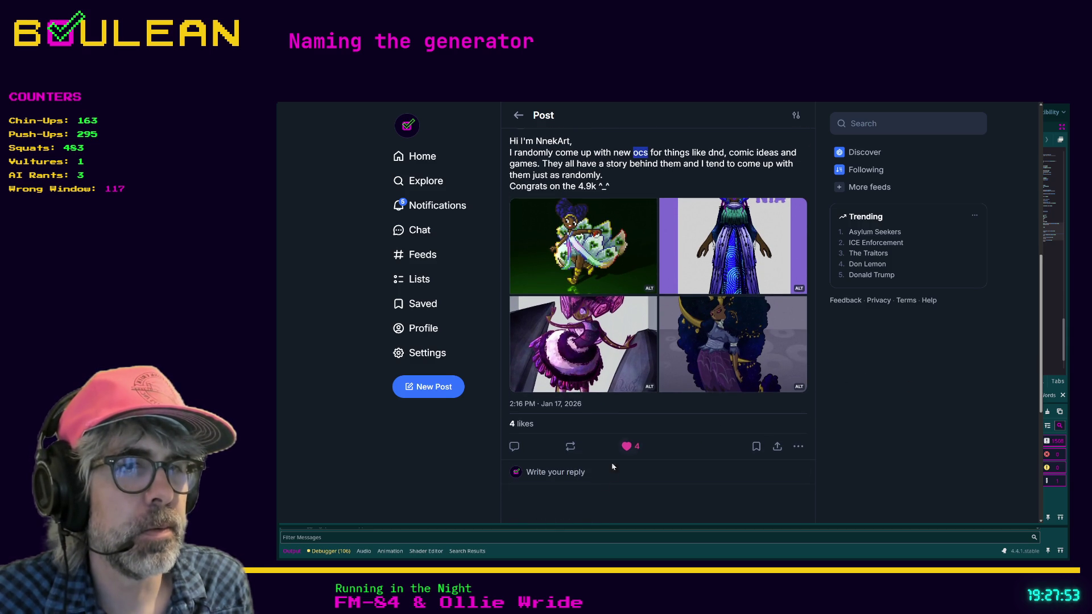
pyautogui.click(602, 477)
pyautogui.write('AMAZING! As always!')
pyautogui.click(795, 142)
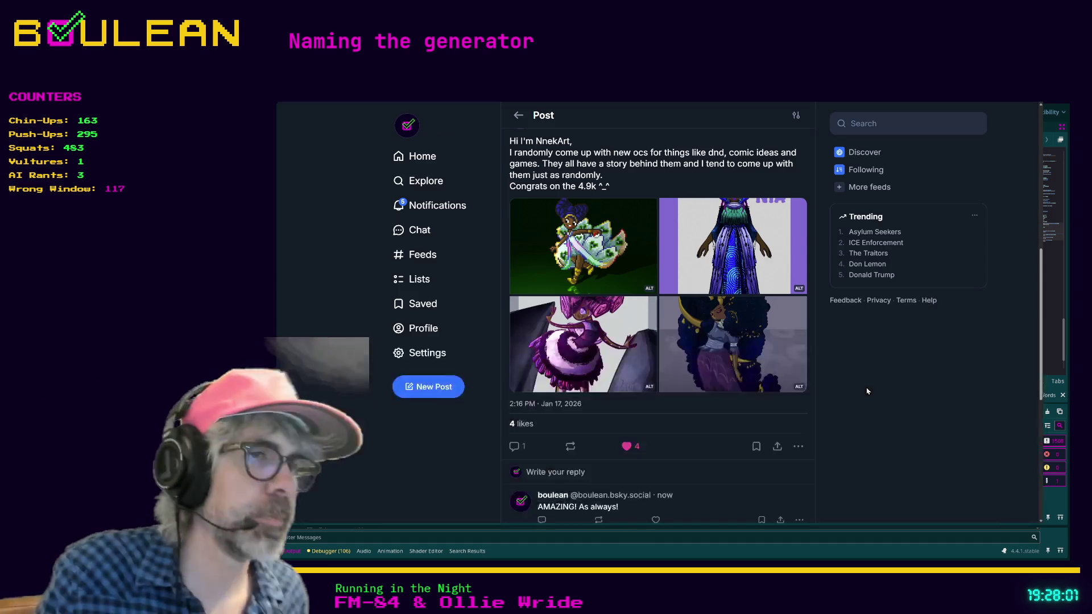
pyautogui.scroll(1, 653, 341)
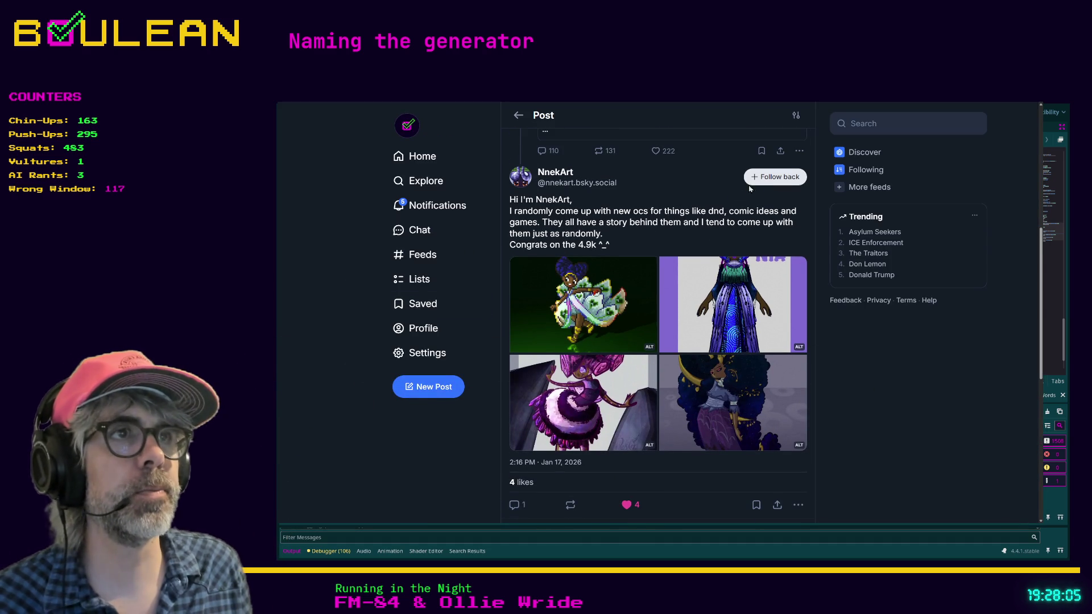
pyautogui.click(767, 179)
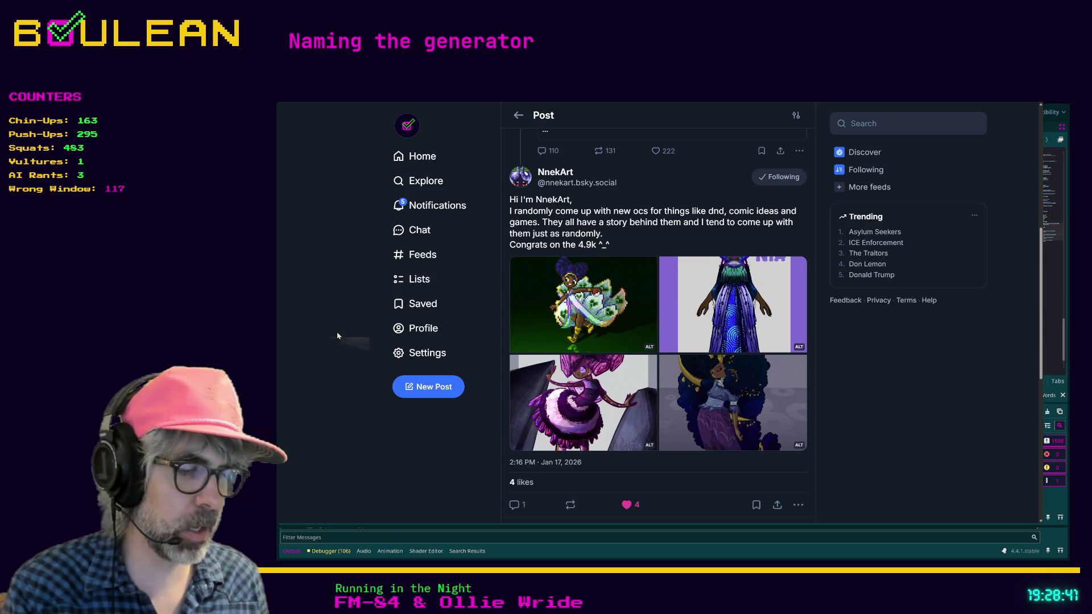
# Step: Leave browser fullscreen, return to Godot, and click into the Generator Name Ideas 2026-01-22 note
pyautogui.press('F11')
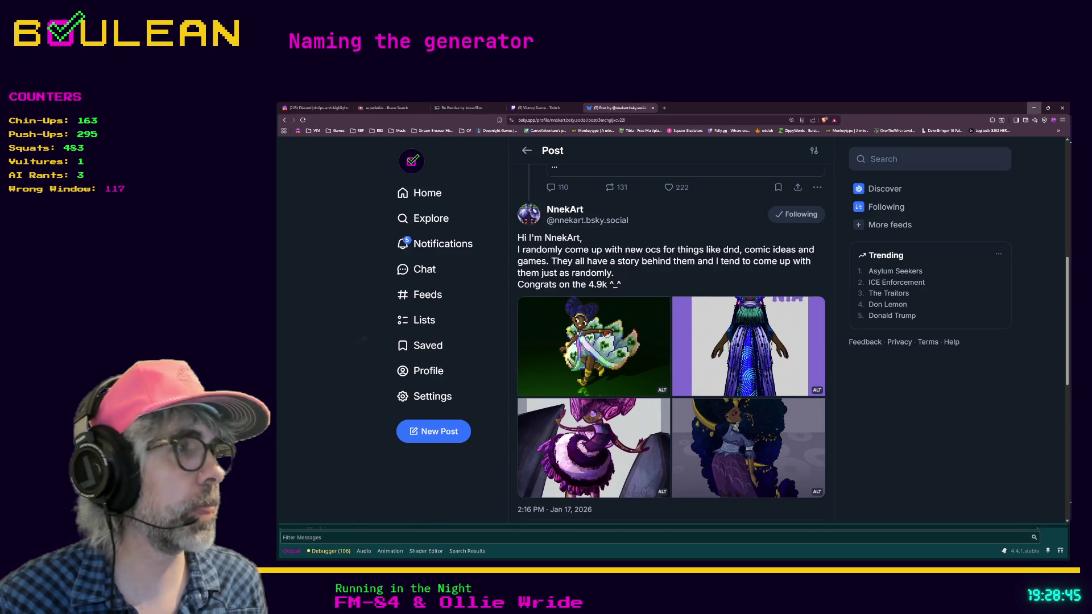
pyautogui.hotkey('alt', 'Tab')
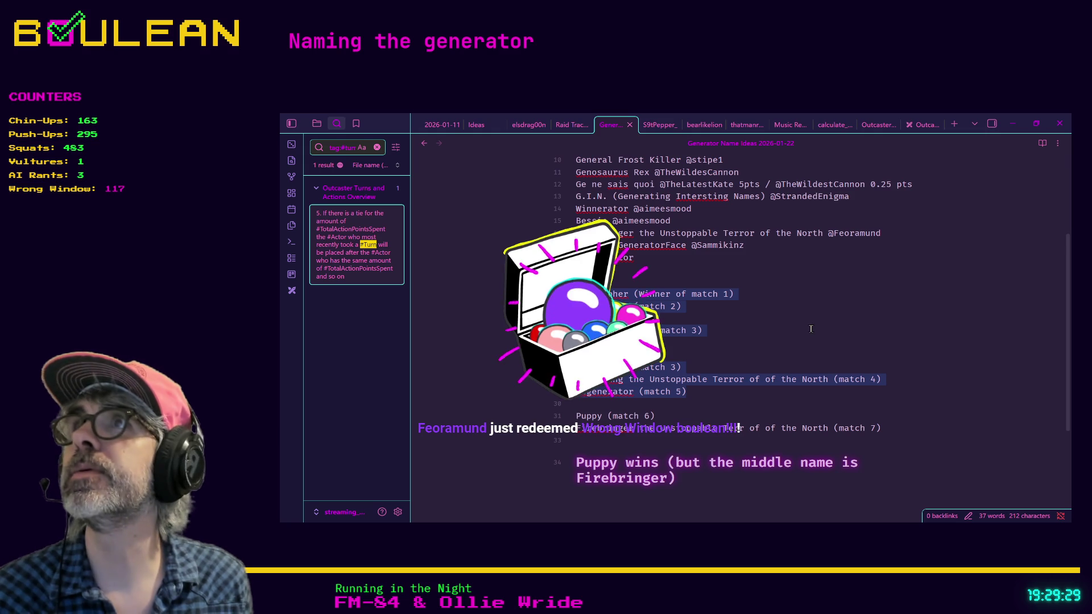
pyautogui.click(812, 329)
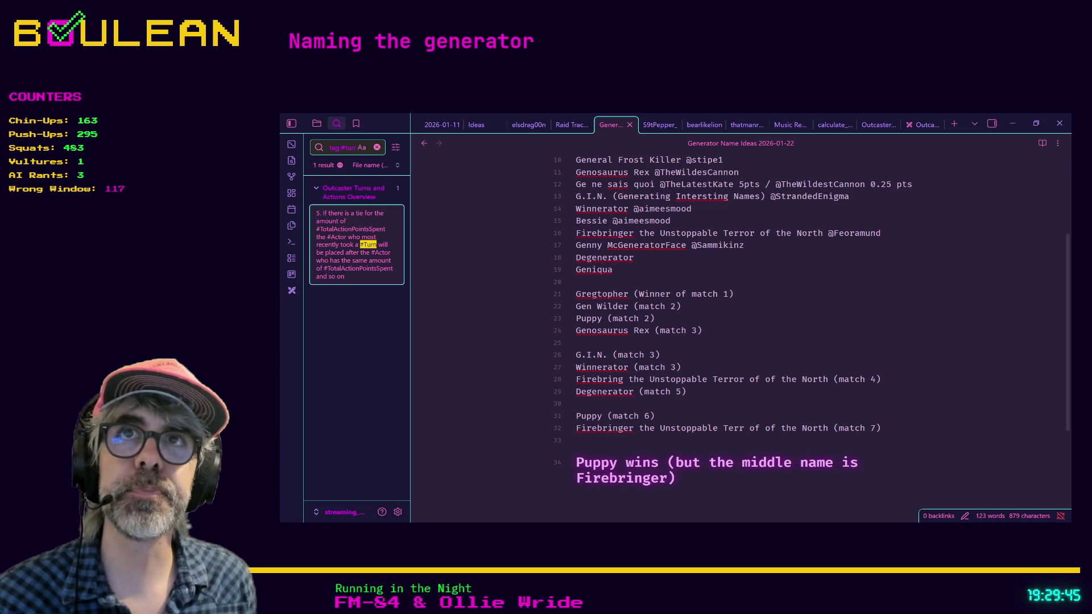
pyautogui.scroll(2, 739, 319)
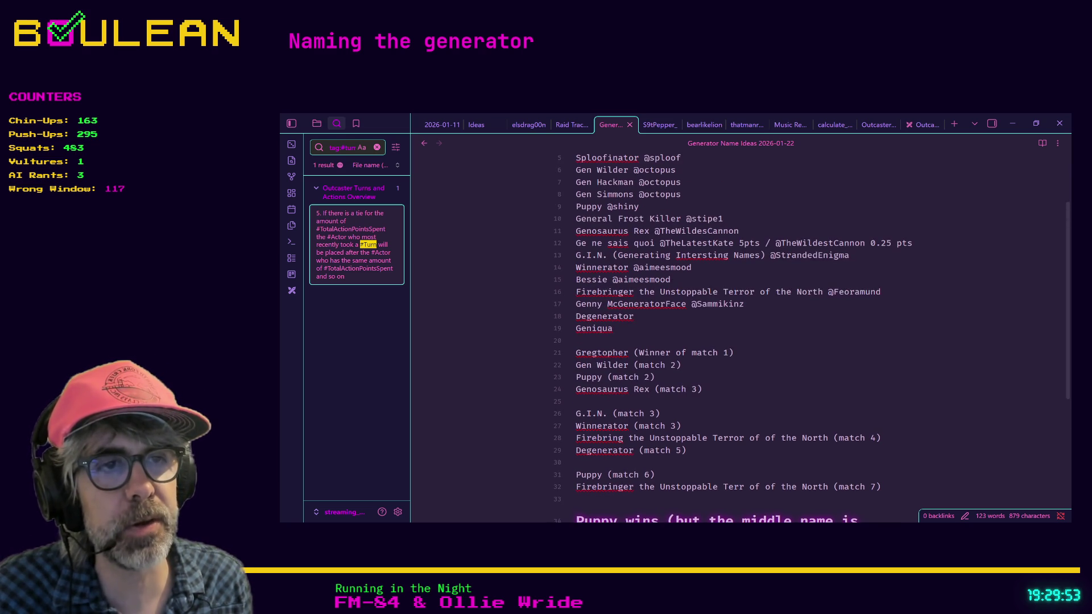
pyautogui.scroll(-2, 812, 337)
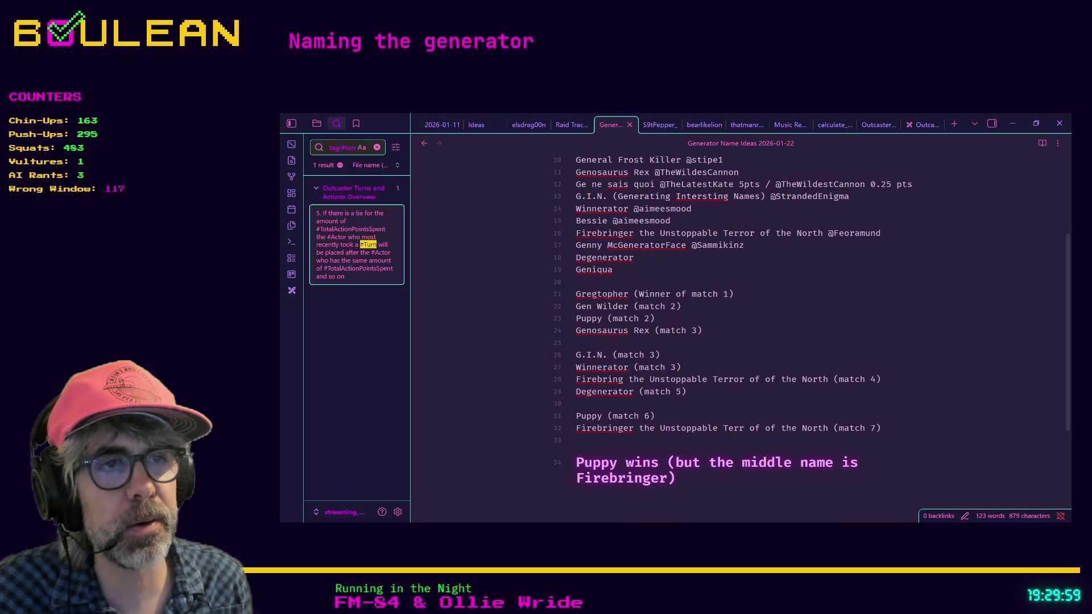
pyautogui.moveTo(688, 392)
pyautogui.mouseDown()
pyautogui.moveTo(650, 392)
pyautogui.moveTo(569, 355)
pyautogui.moveTo(559, 302)
pyautogui.mouseUp()
pyautogui.moveTo(585, 418); pyautogui.dragTo(634, 435)
pyautogui.doubleClick(594, 418)
pyautogui.click(602, 439)
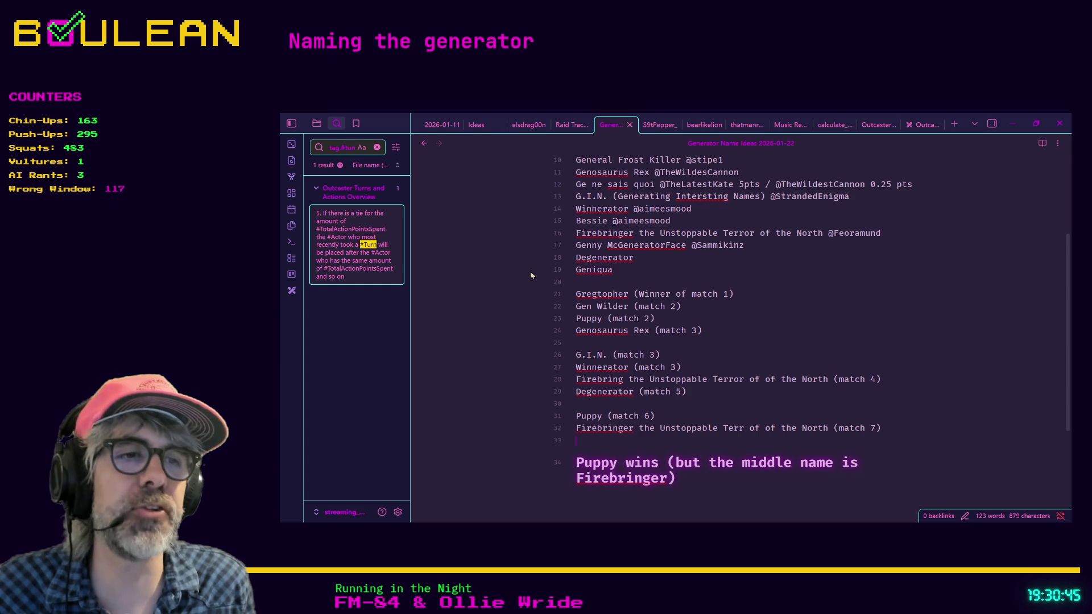
pyautogui.scroll(5, 683, 403)
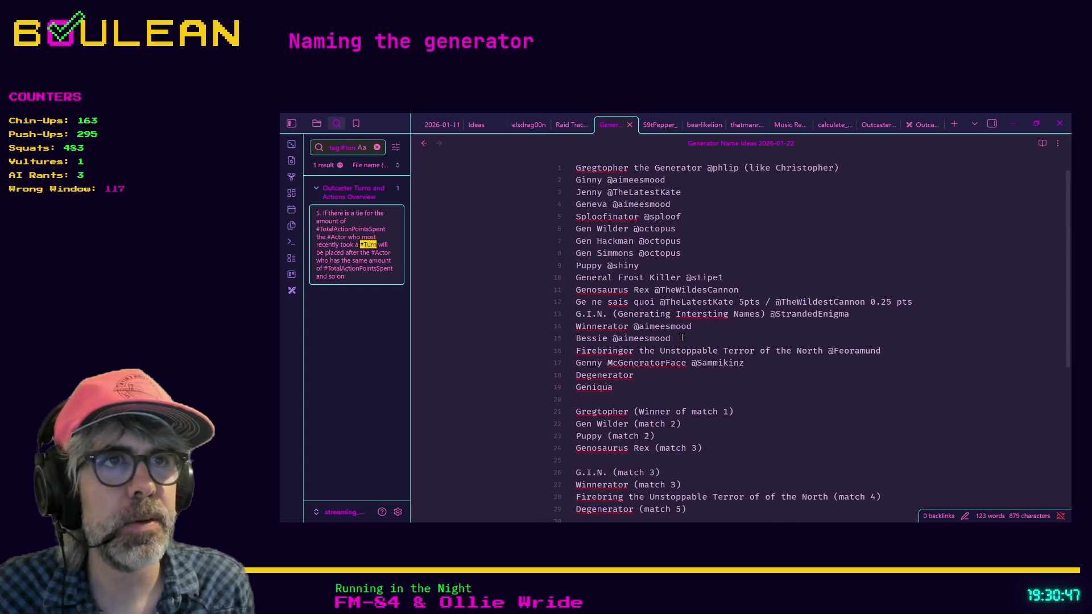
pyautogui.moveTo(638, 260); pyautogui.dragTo(656, 260)
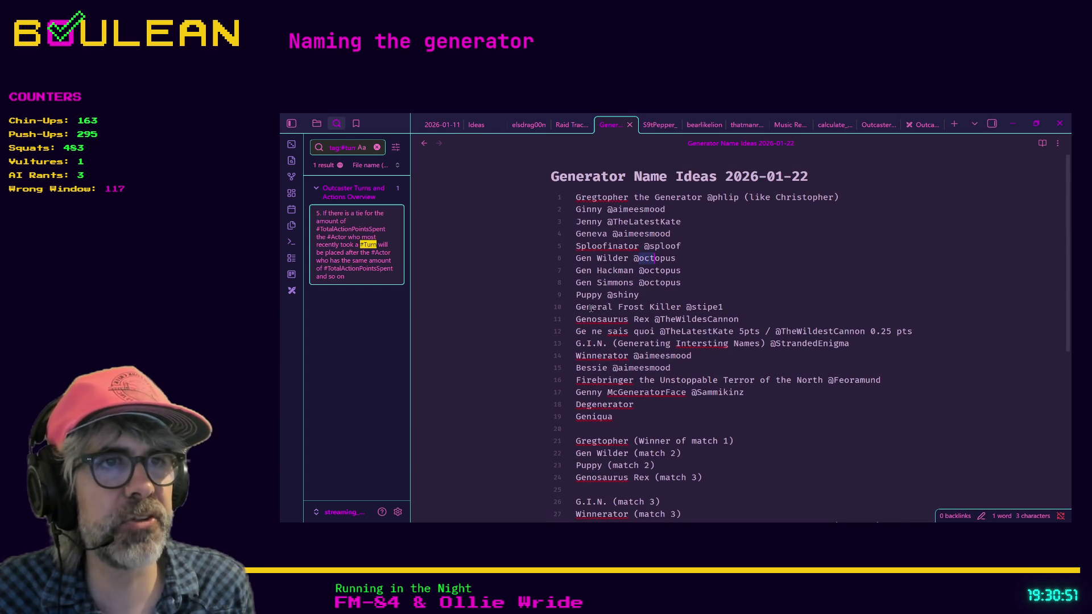
pyautogui.moveTo(605, 296); pyautogui.dragTo(640, 297)
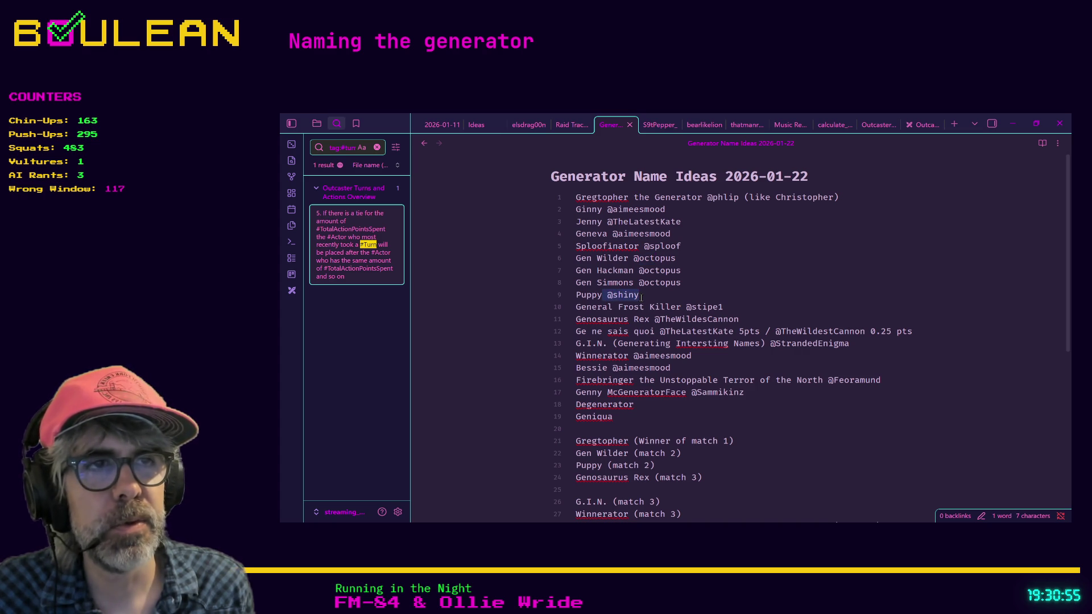
pyautogui.doubleClick(637, 297)
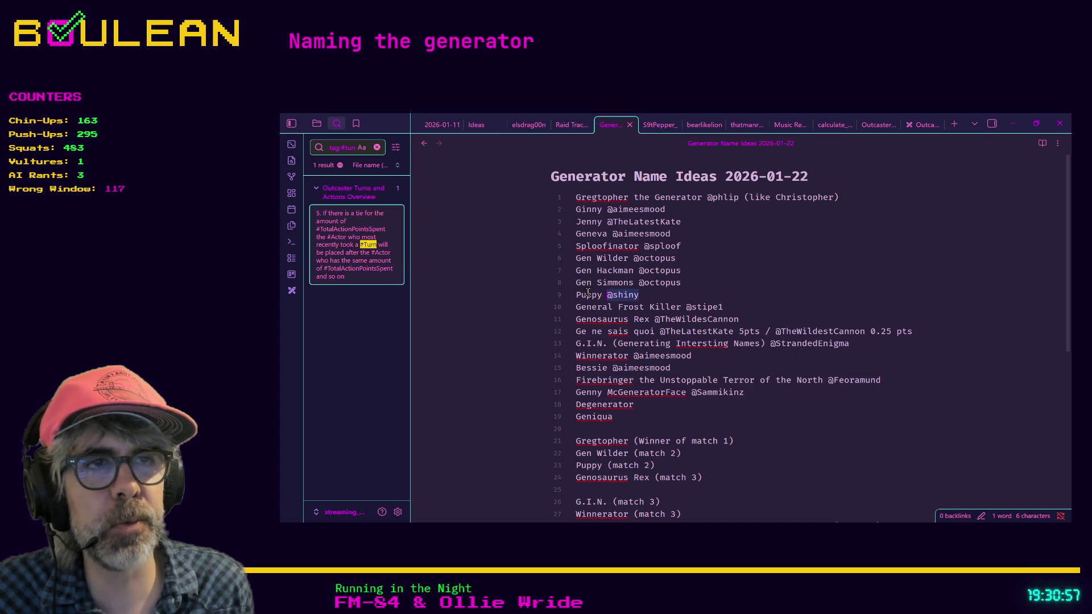
pyautogui.click(586, 294)
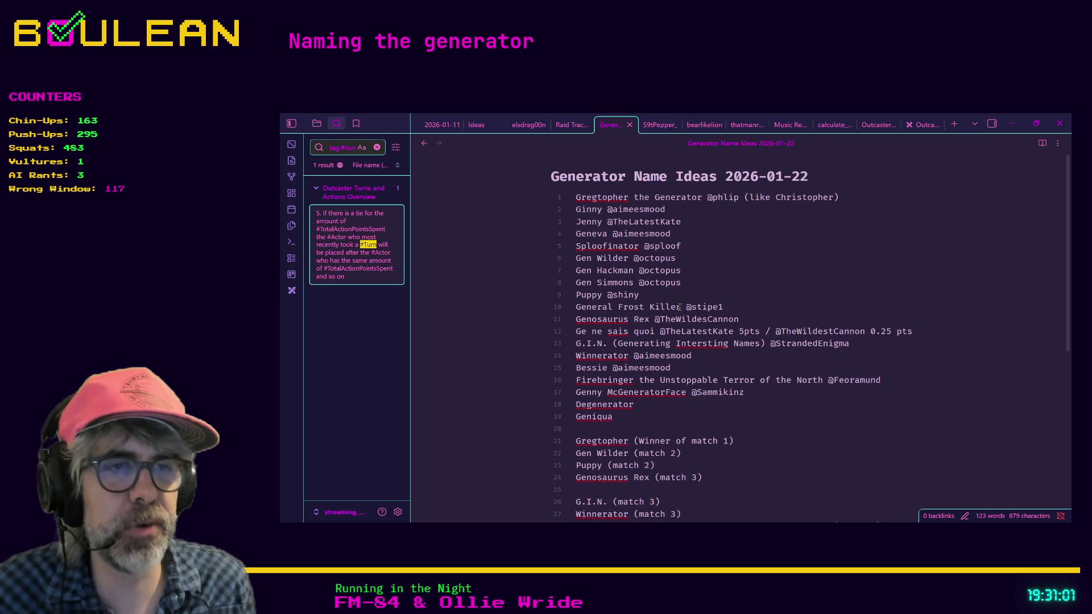
pyautogui.scroll(-3, 678, 307)
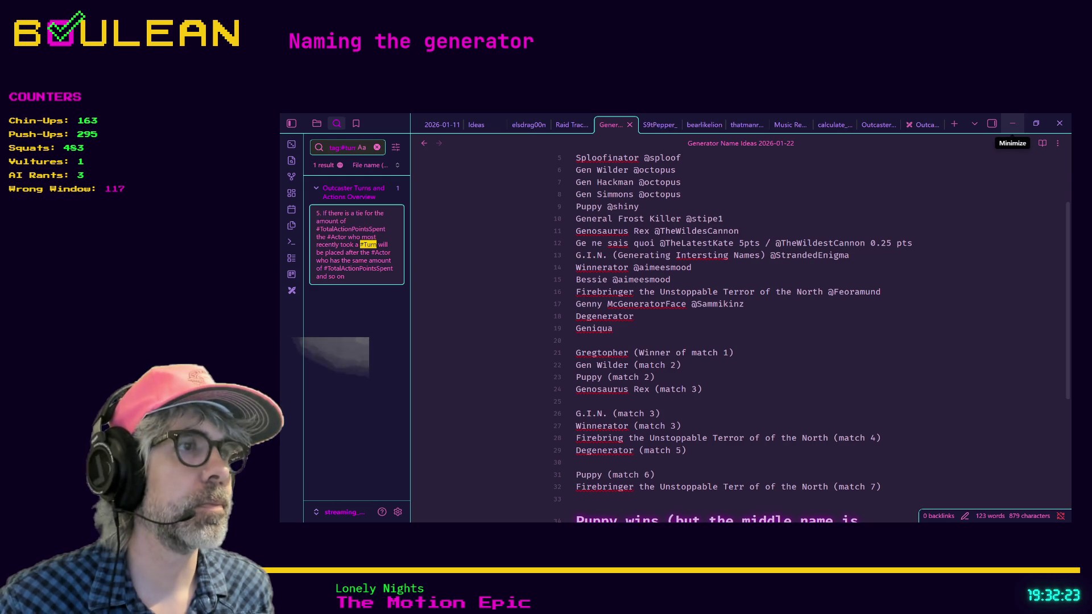
# Step: Minimize the Obsidian notes window, refocus the signals.gd code, and launch the game with F5
pyautogui.click(1012, 124)
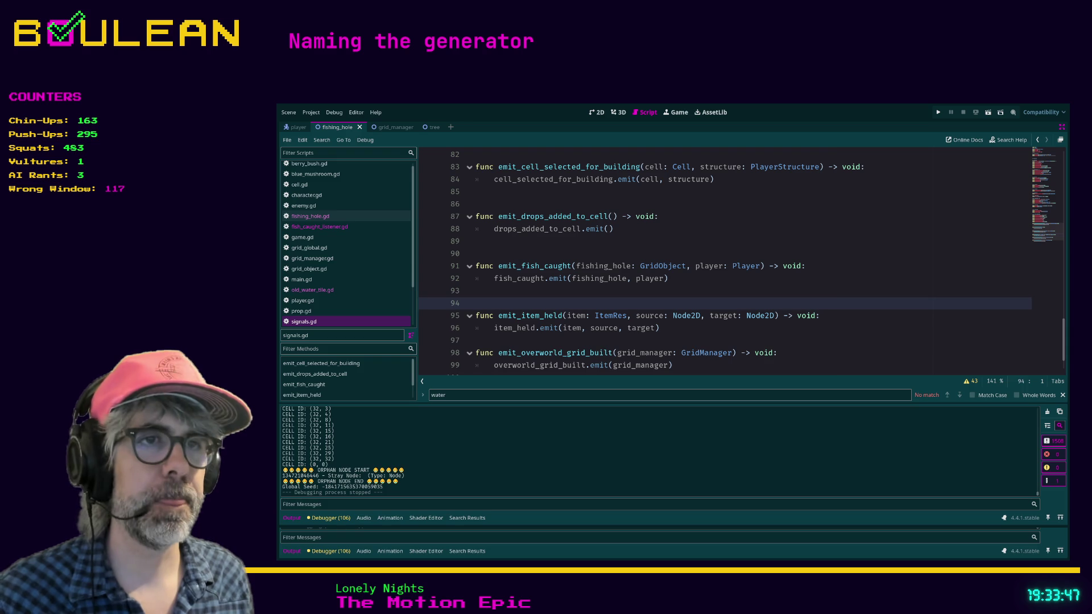
pyautogui.click(581, 341)
pyautogui.press('F5')
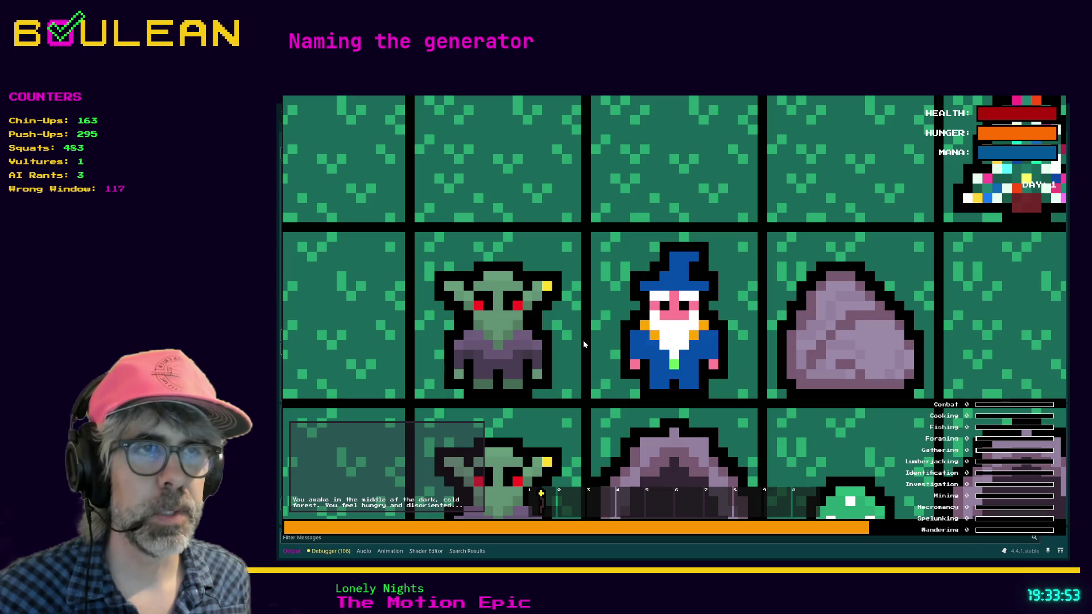
# Step: Zoom out, walk the wizard up through the forest, and smite nearby goblins from the debug panel
pyautogui.scroll(-3, 584, 344)
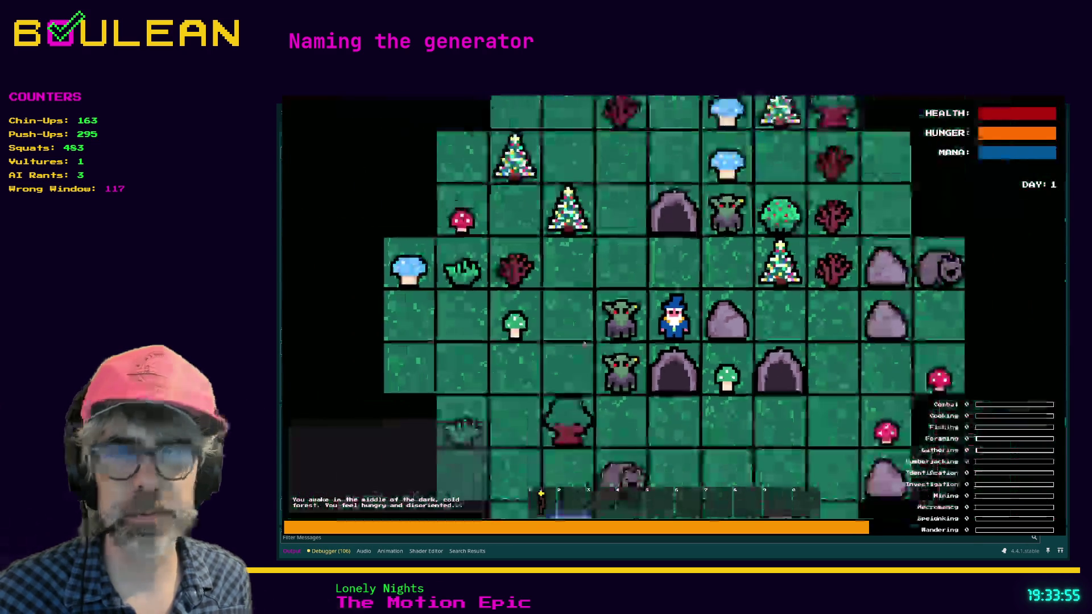
pyautogui.press('Up')
pyautogui.press('Up')
pyautogui.press('Down')
pyautogui.press('Left')
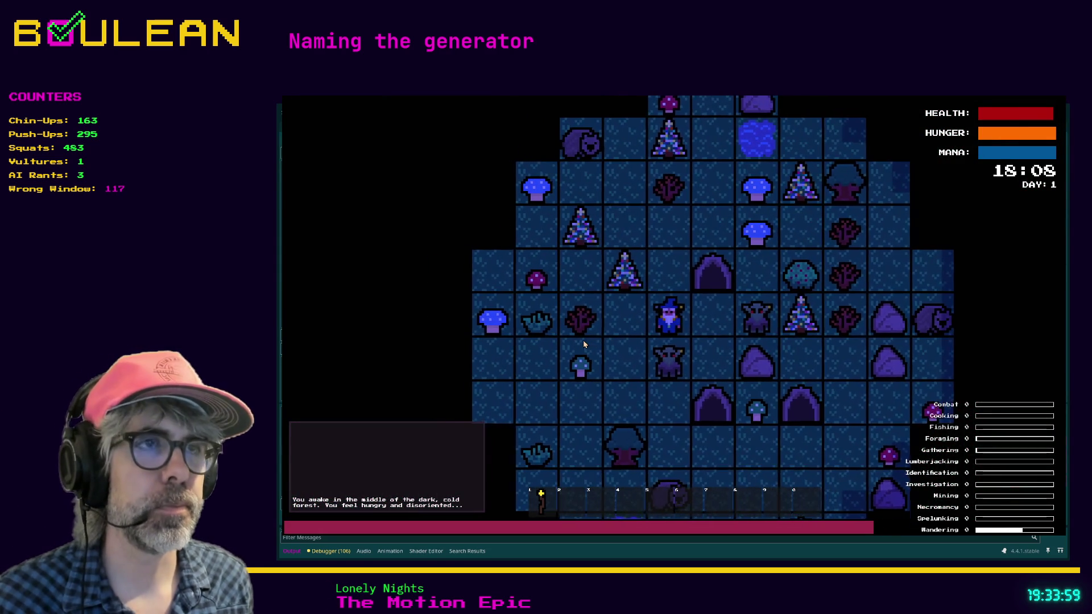
pyautogui.press('Up')
pyautogui.press('Up')
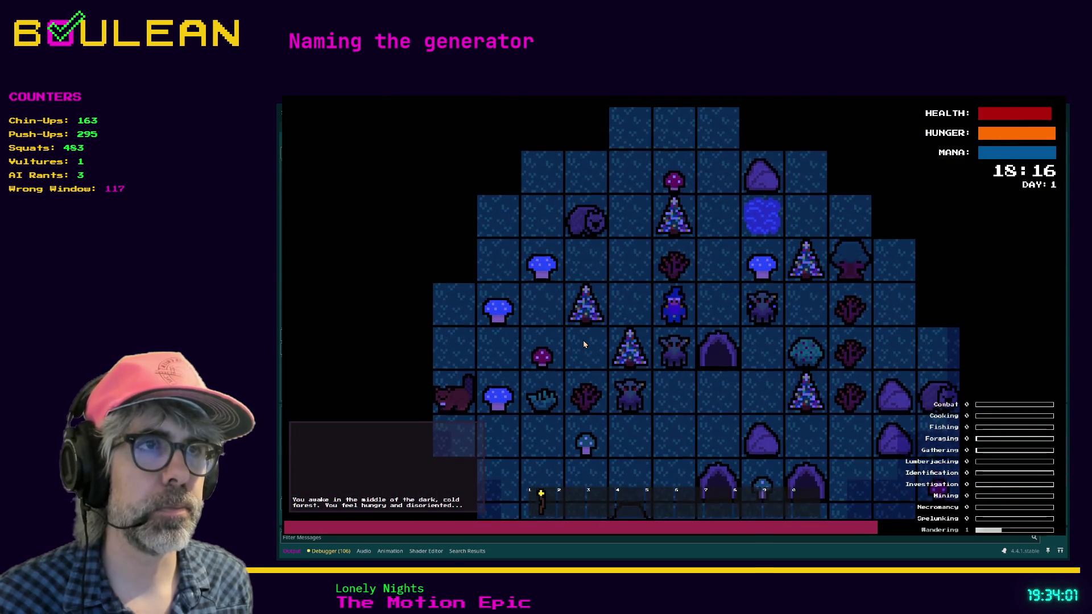
pyautogui.press('Right')
pyautogui.press('Up')
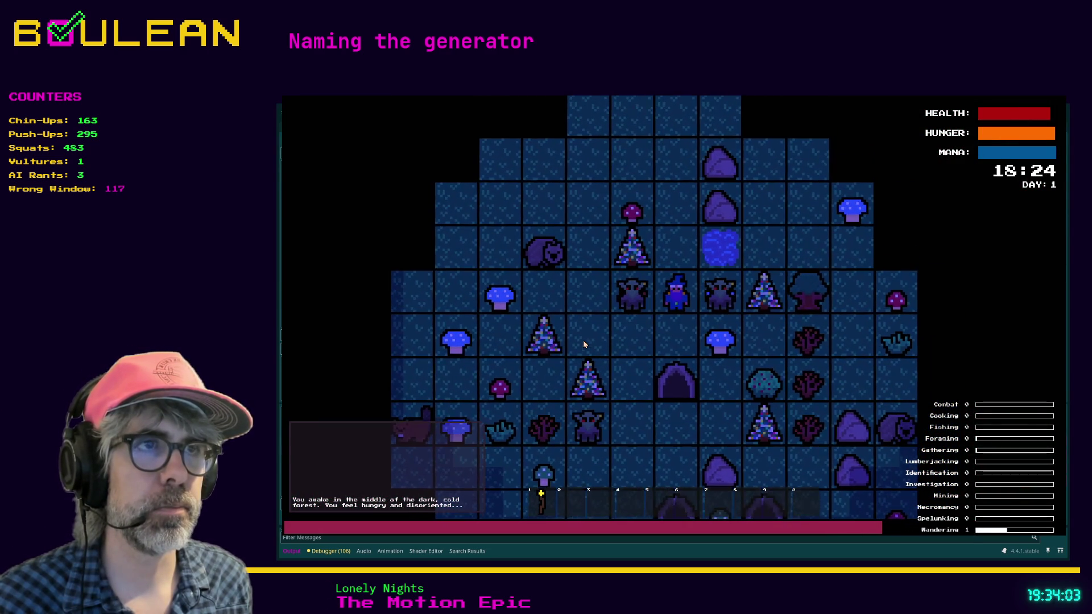
pyautogui.press('Up')
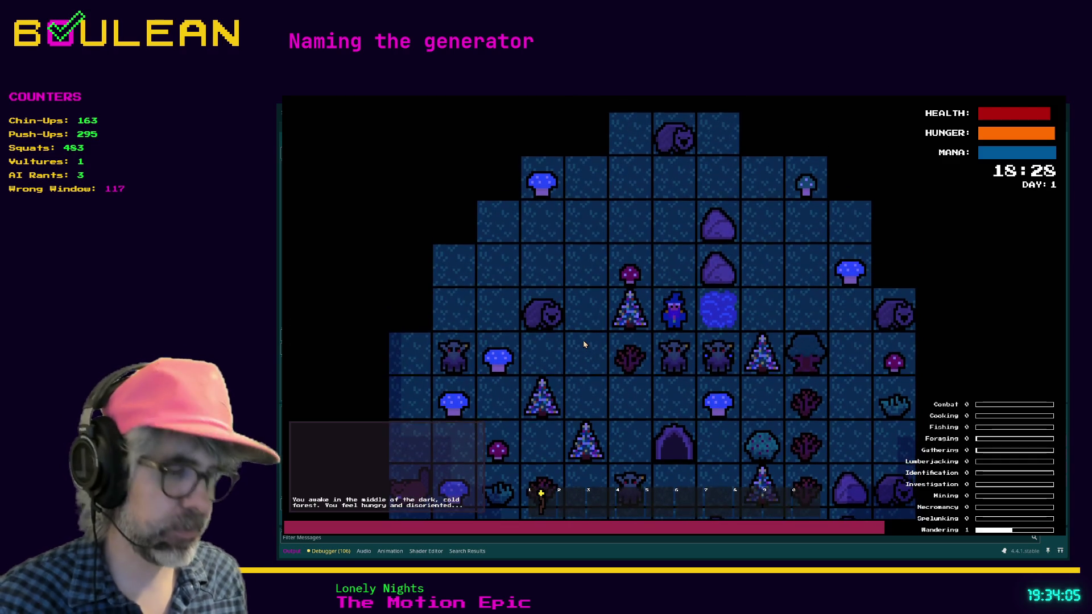
pyautogui.press('`')
pyautogui.click(401, 340)
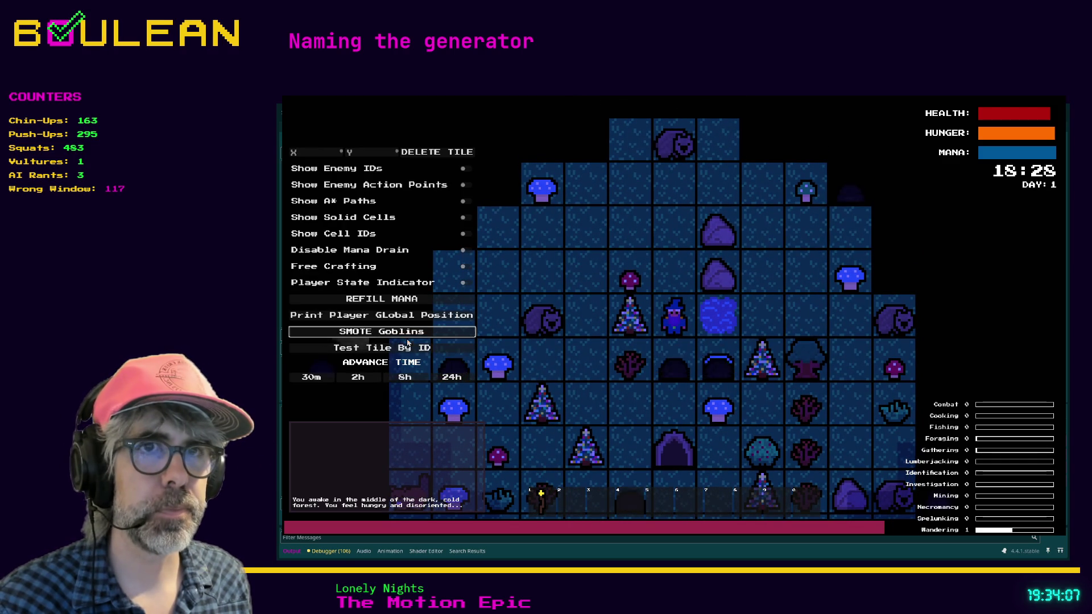
# Step: Close the debug tools, then attack and fish the murky water repeatedly to catch fish
pyautogui.press('`')
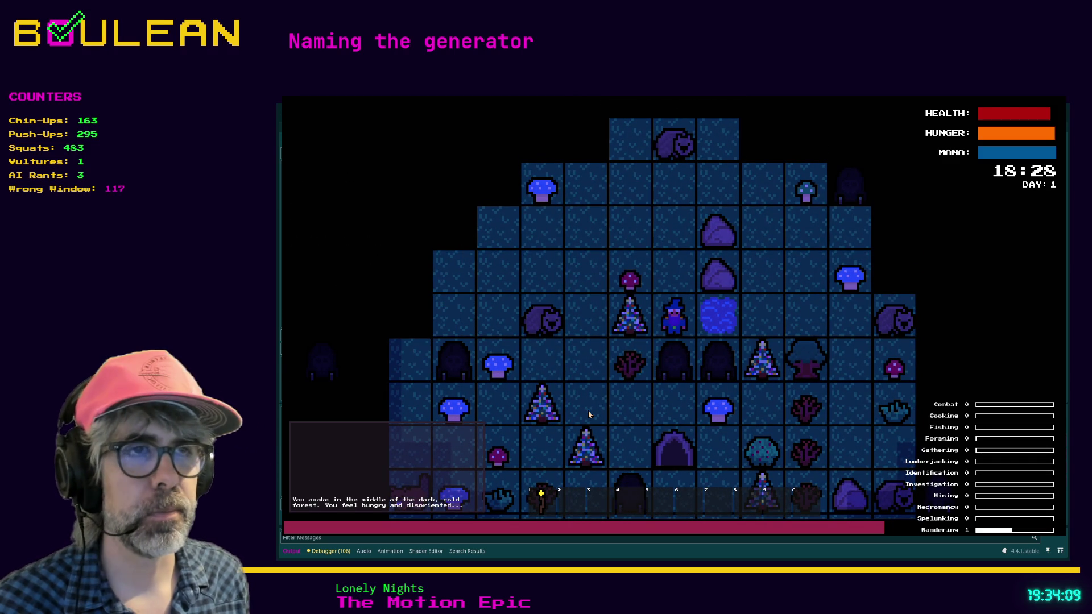
pyautogui.press('Right')
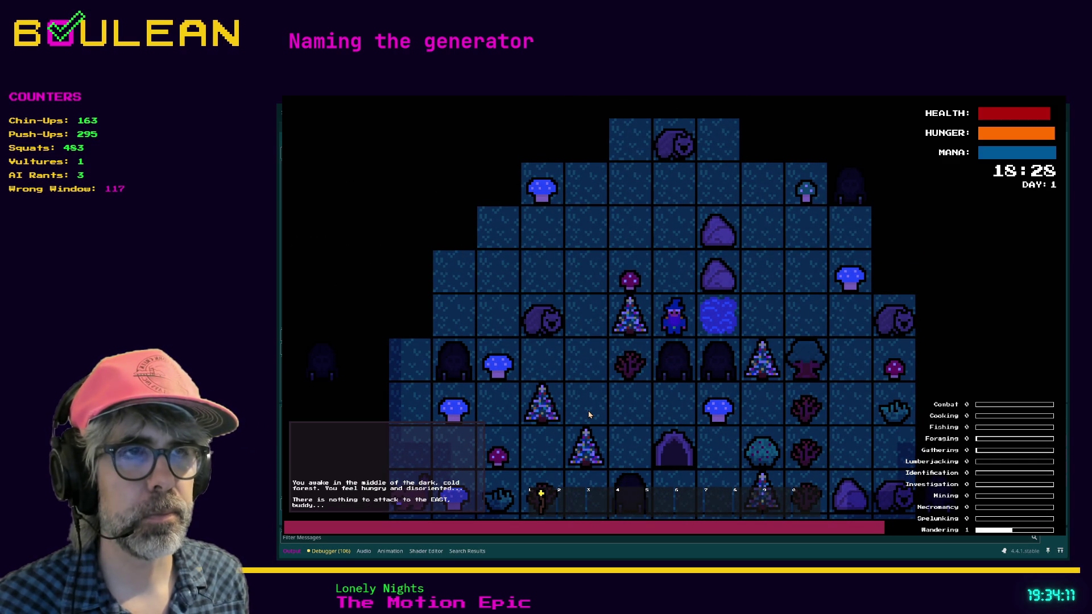
pyautogui.press('a')
pyautogui.press('f')
pyautogui.press('e')
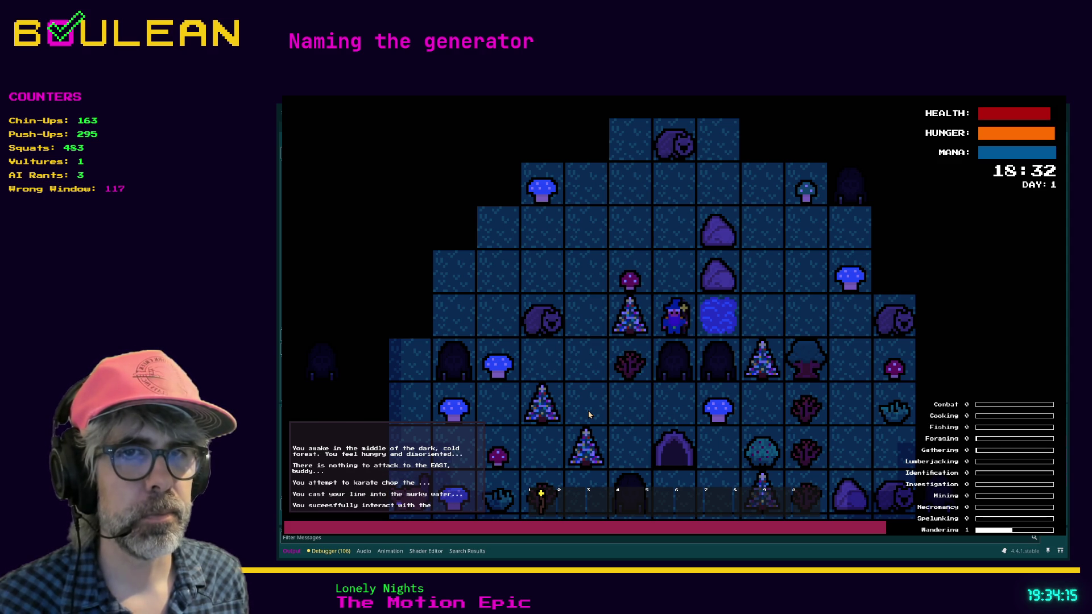
pyautogui.press('a')
pyautogui.press('f')
pyautogui.press('e')
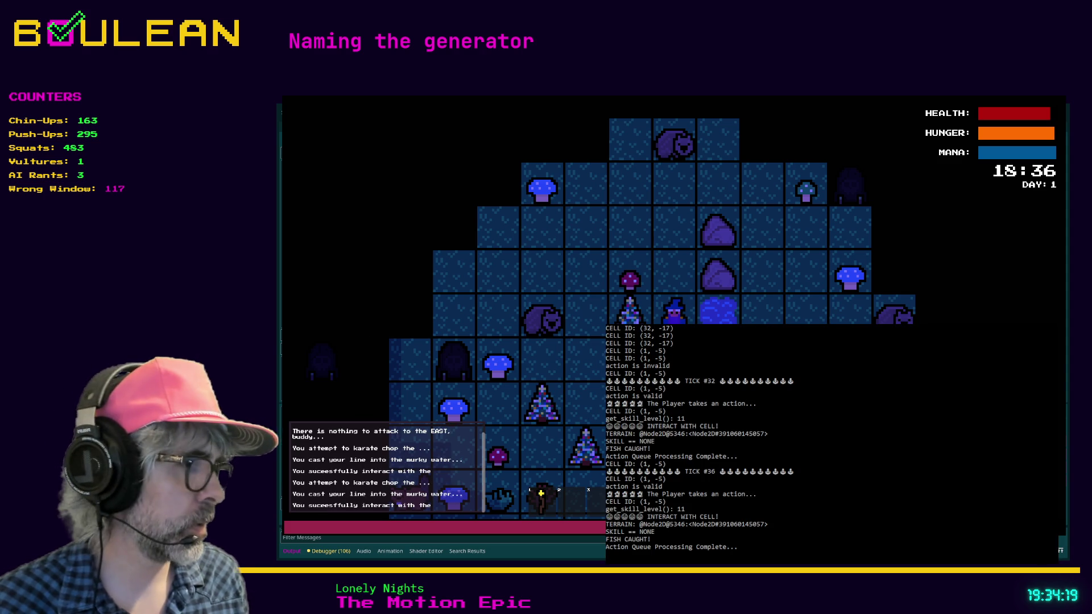
# Step: Catch one more fish, stop the game, and open fish_caught_listener.gd
pyautogui.press('a')
pyautogui.press('f')
pyautogui.press('e')
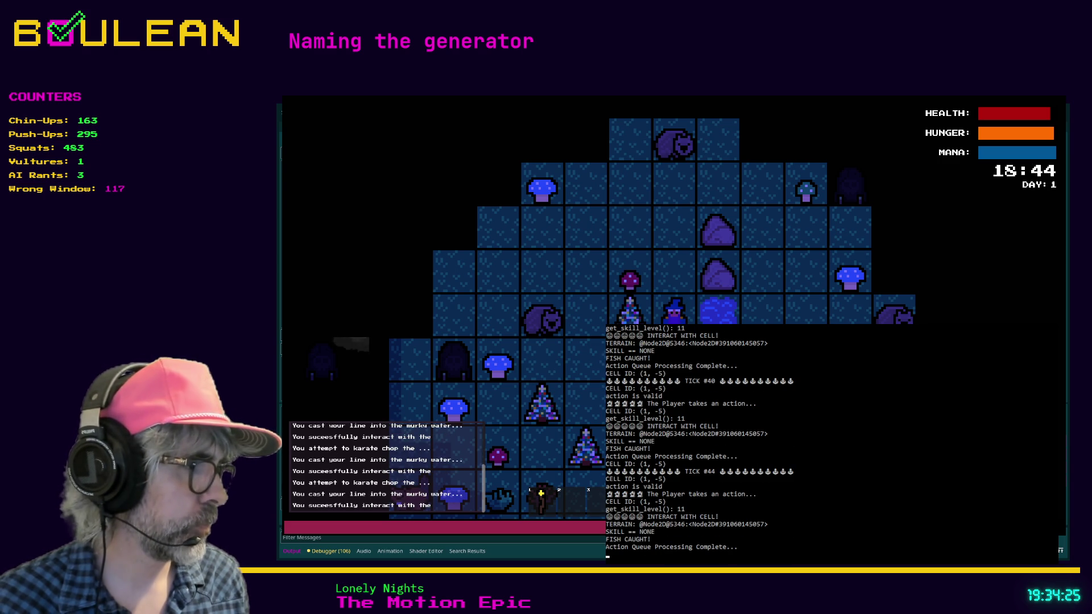
pyautogui.press('F8')
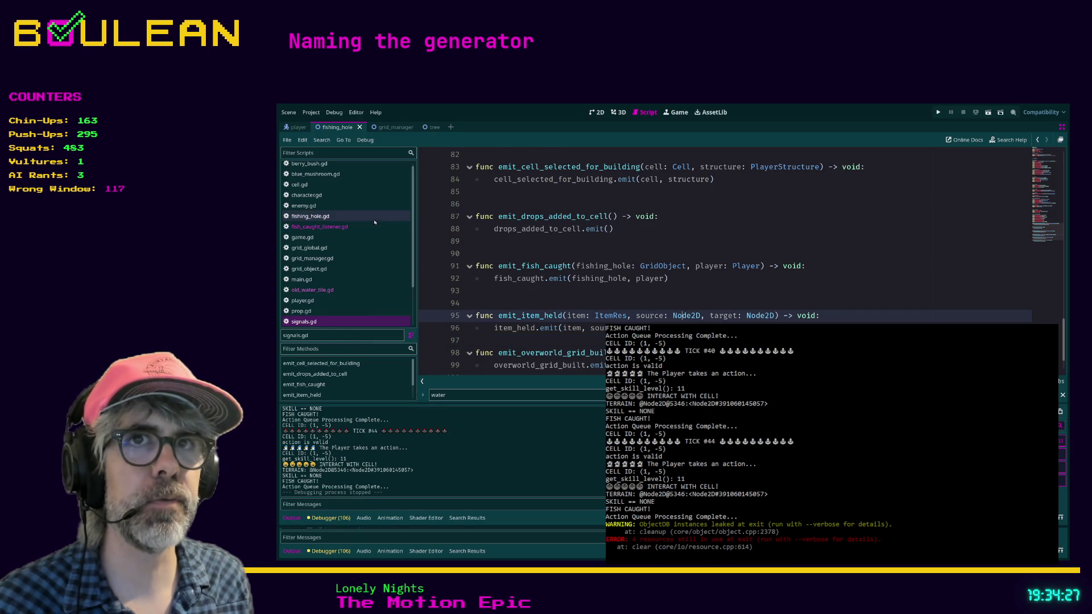
pyautogui.click(341, 226)
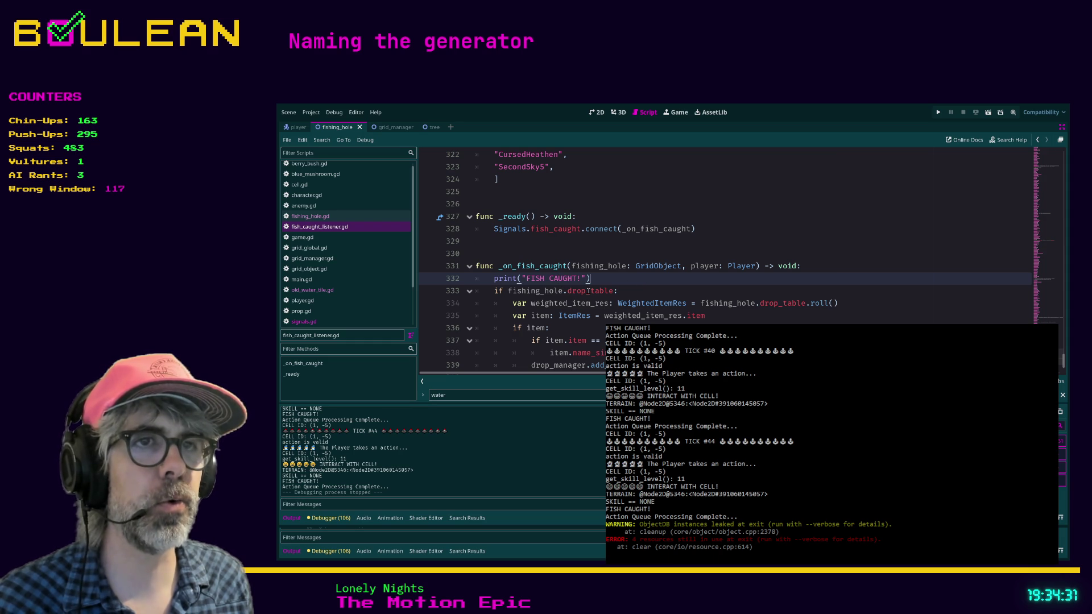
# Step: In the 2D view, inspect FishingHole's Drop Table resource and select its DropTable node
pyautogui.click(596, 112)
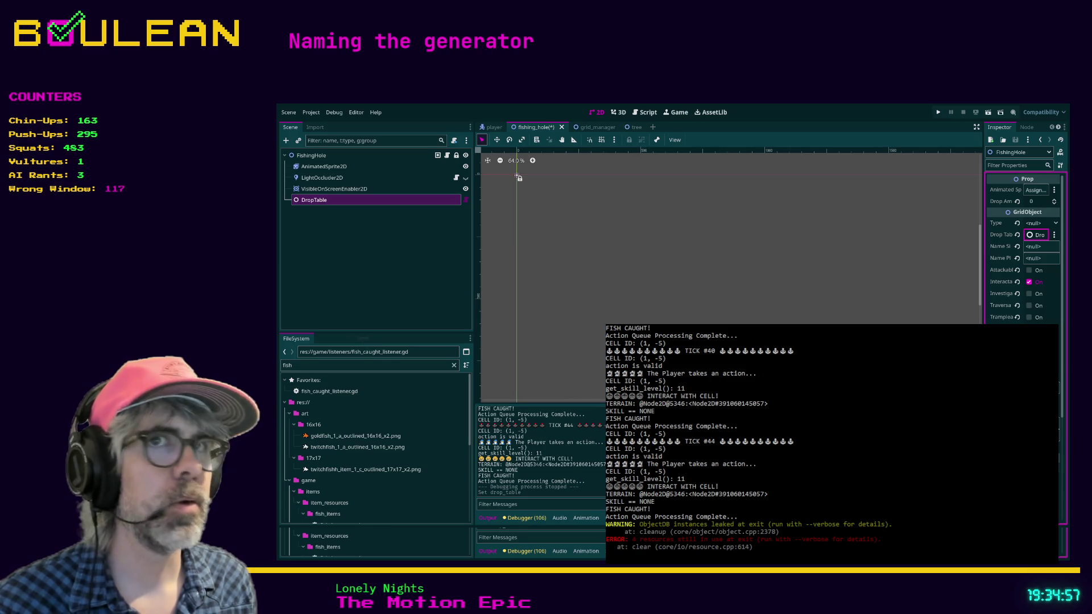
pyautogui.click(1040, 234)
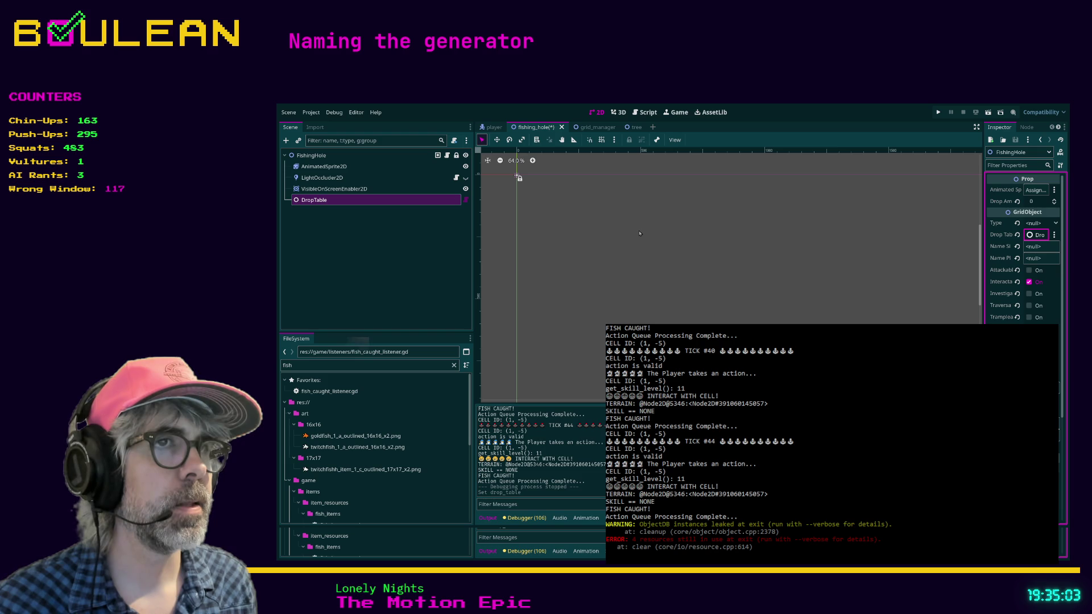
pyautogui.click(518, 177)
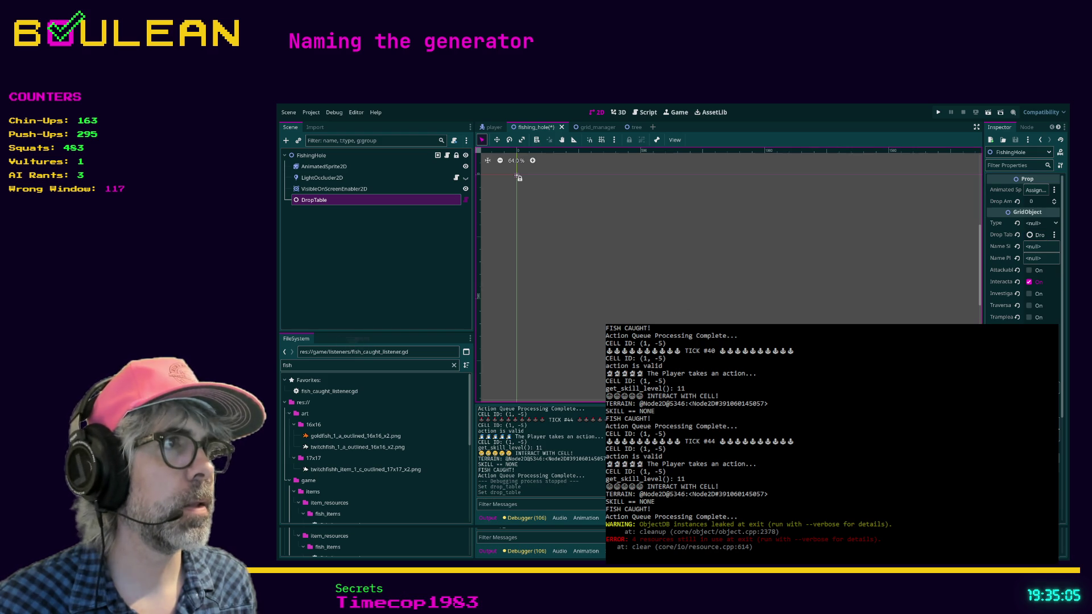
pyautogui.click(1029, 235)
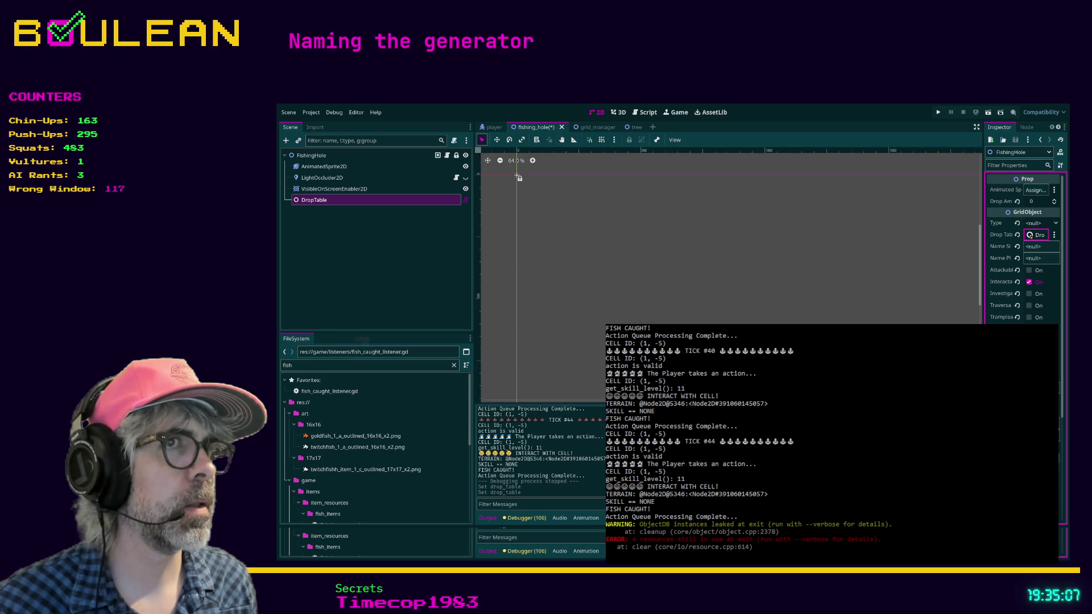
pyautogui.click(724, 182)
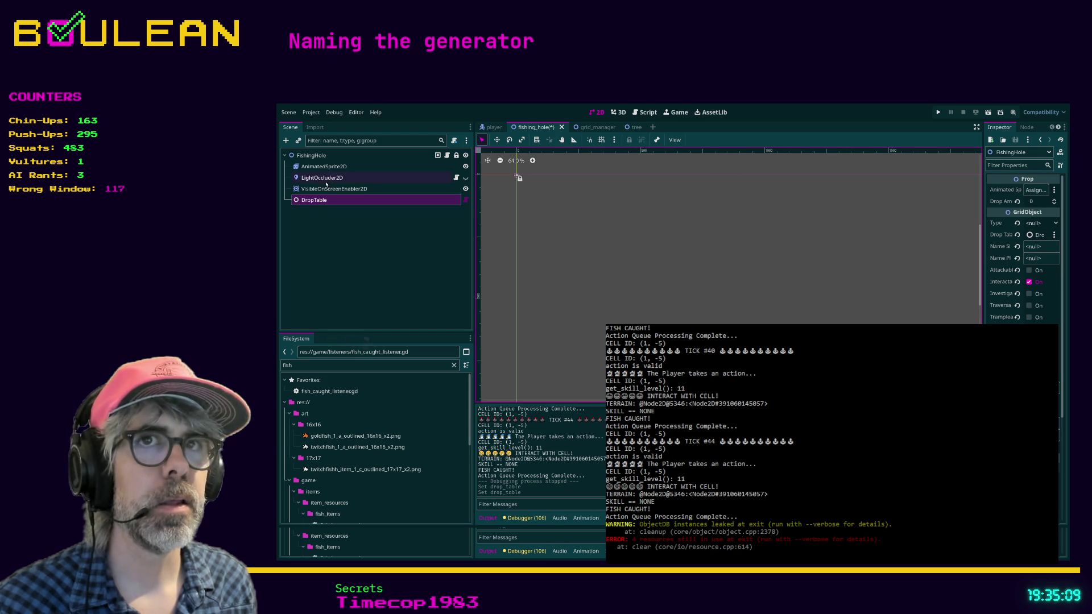
pyautogui.click(321, 201)
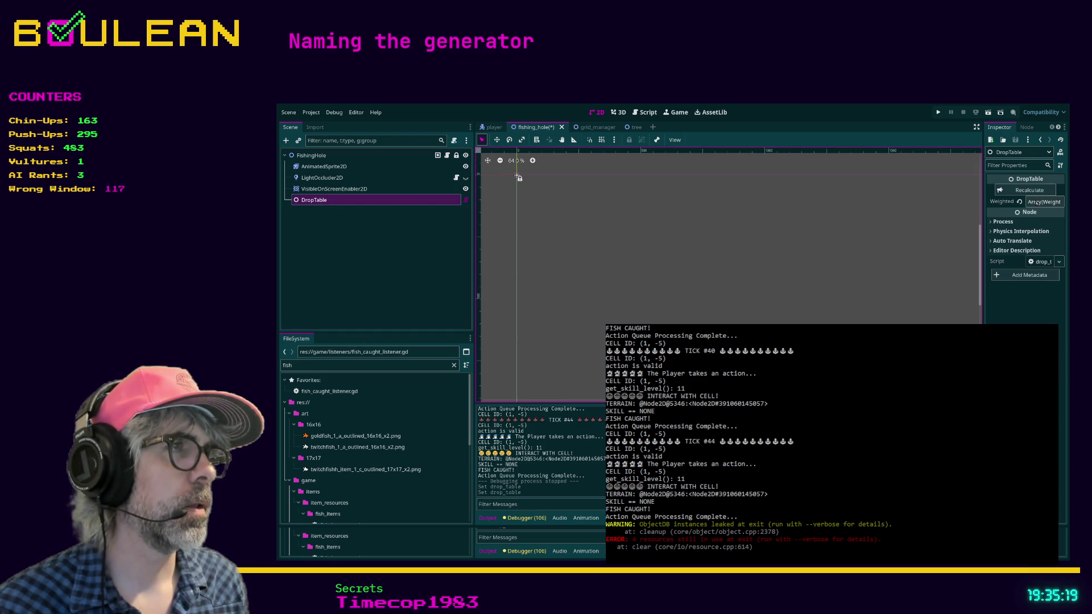
# Step: Expand the DropTable's Array[Weight] to check element 0, then return to fish_caught_listener.gd
pyautogui.click(1036, 203)
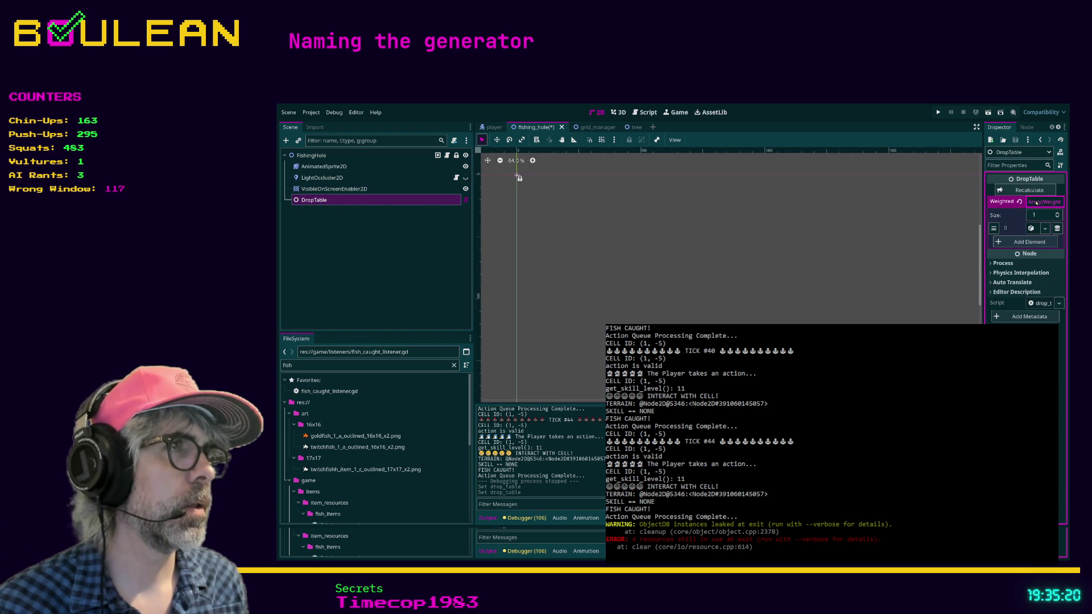
pyautogui.click(1031, 229)
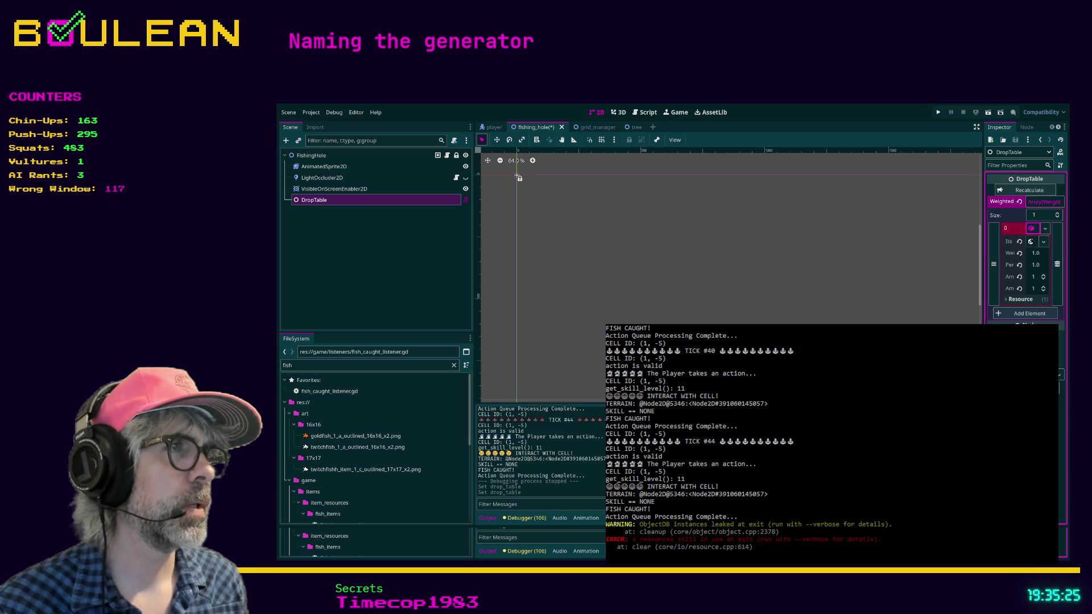
pyautogui.click(1031, 229)
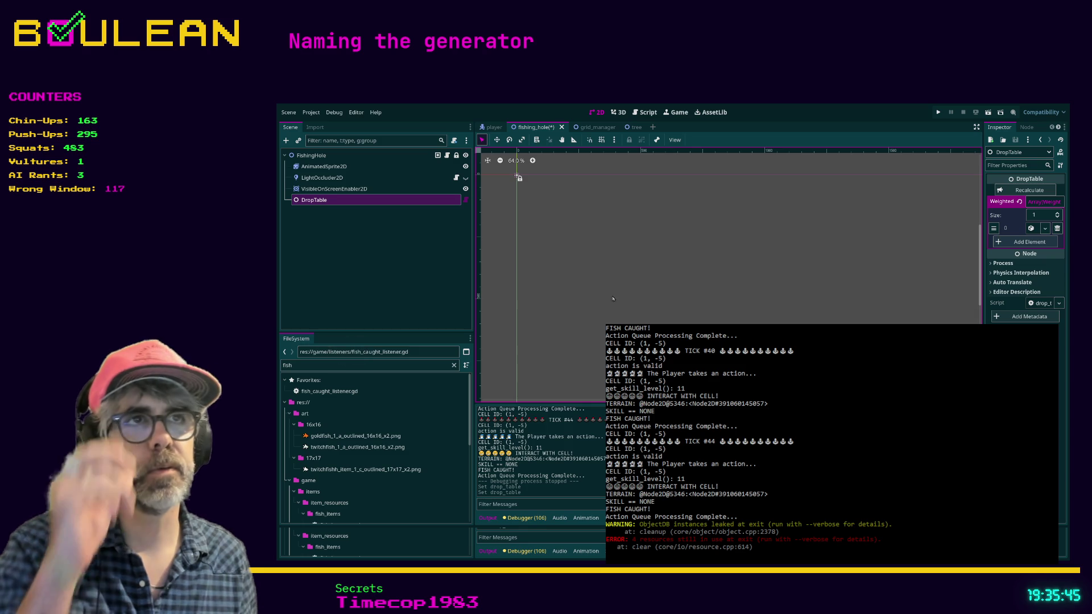
pyautogui.click(646, 112)
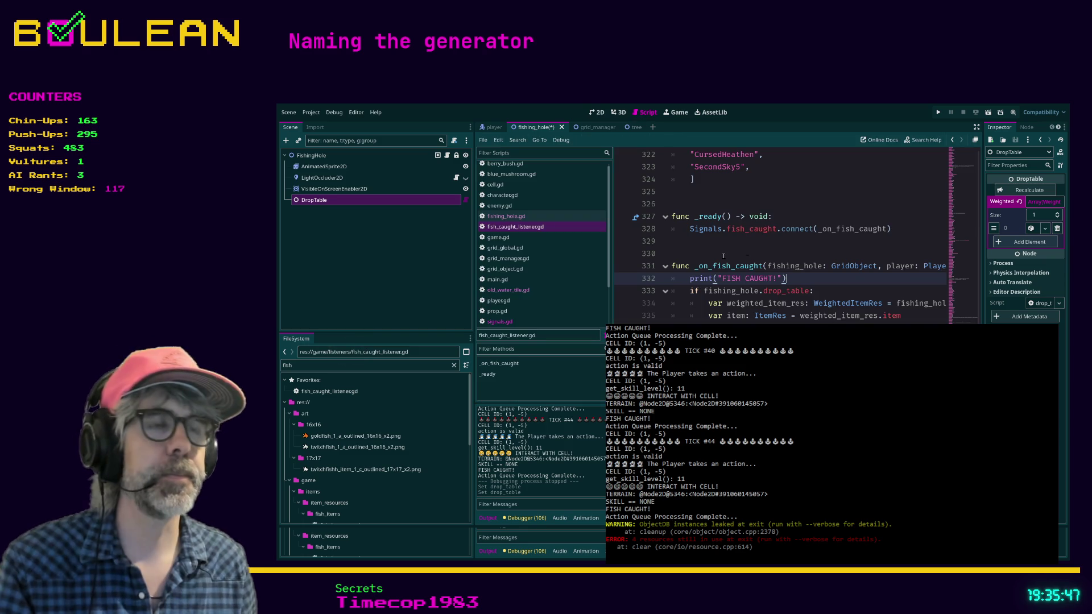
pyautogui.scroll(-3, 815, 280)
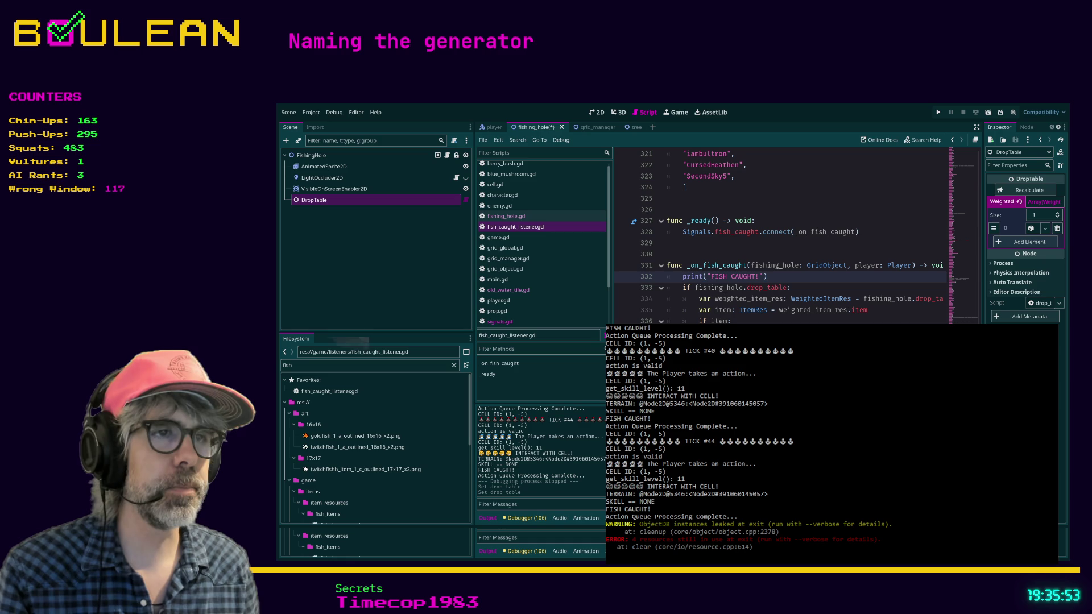
pyautogui.hscroll(1, 779, 239)
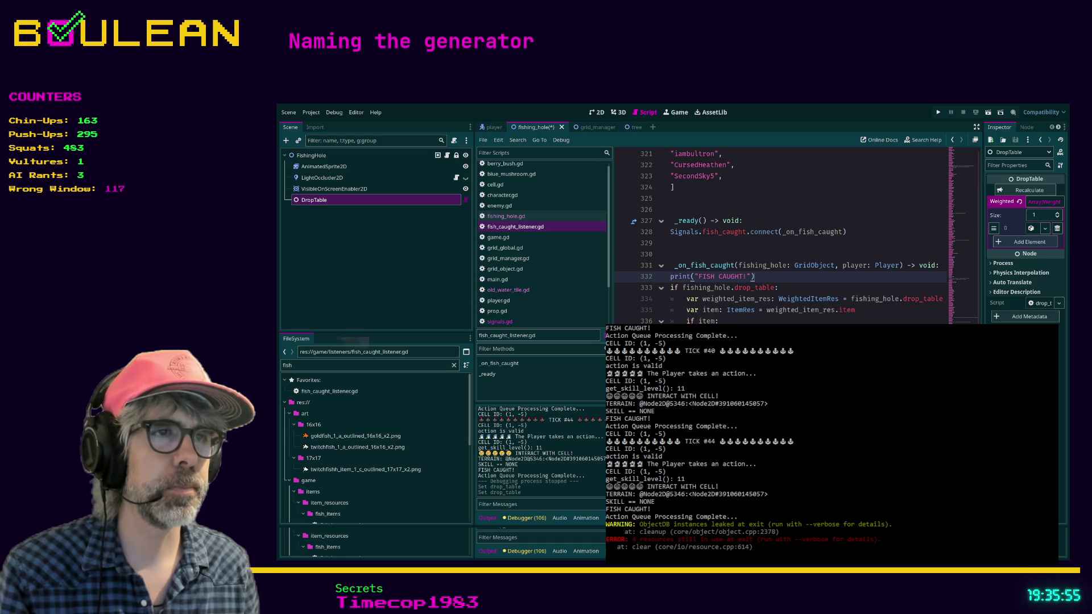
pyautogui.hscroll(-2, 806, 237)
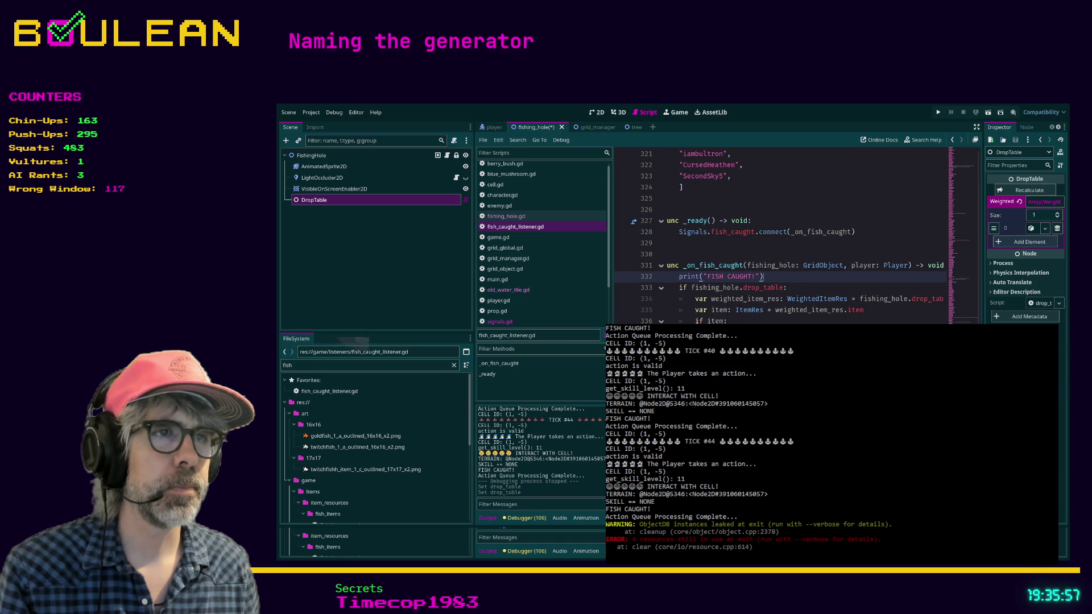
pyautogui.hscroll(1, 779, 238)
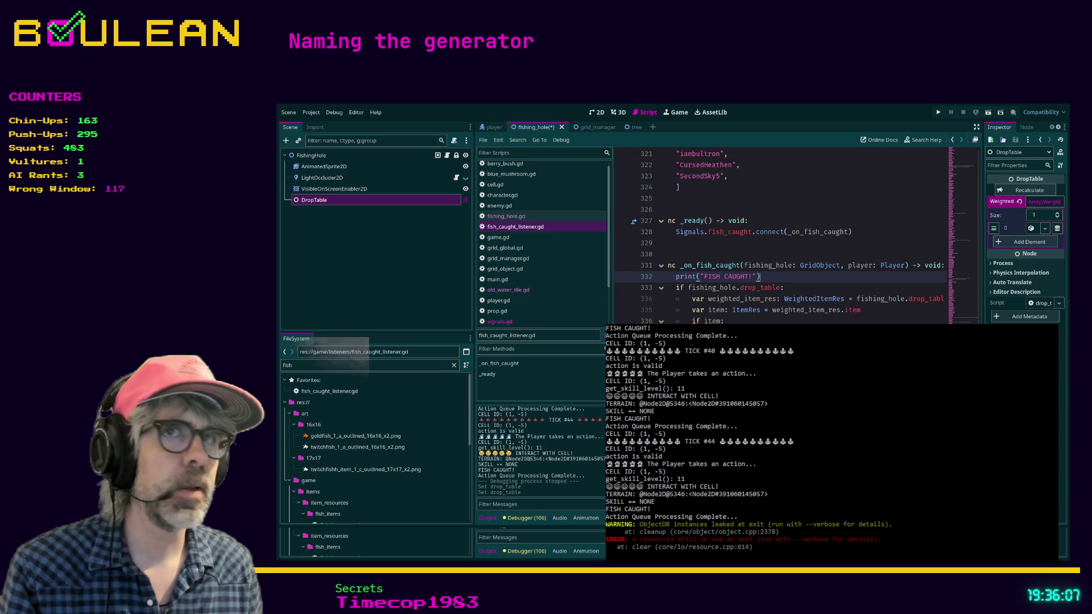
pyautogui.click(361, 200)
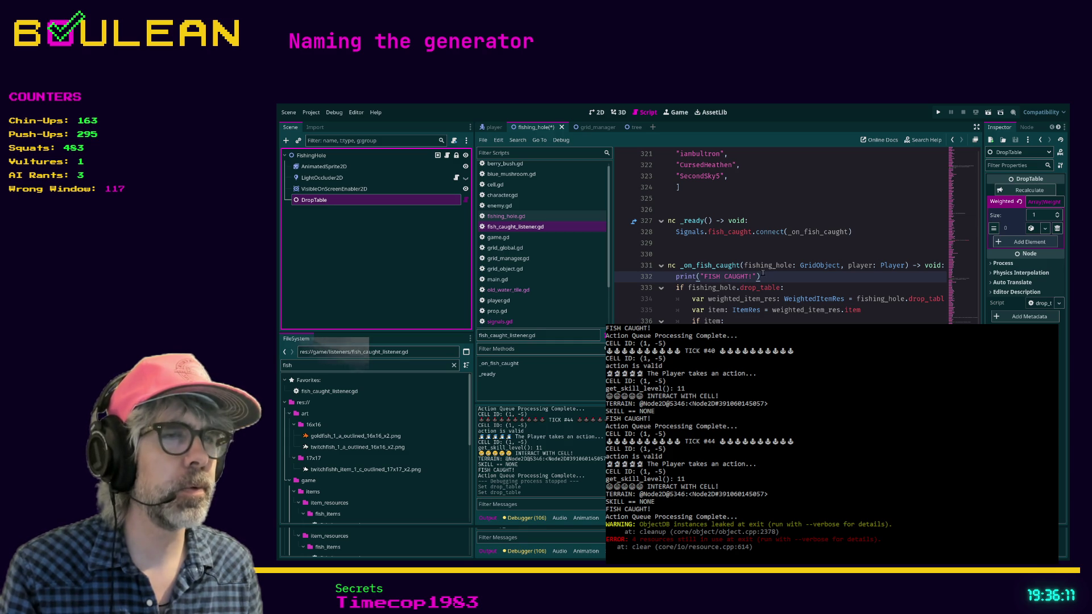
pyautogui.doubleClick(405, 366)
pyautogui.write('water')
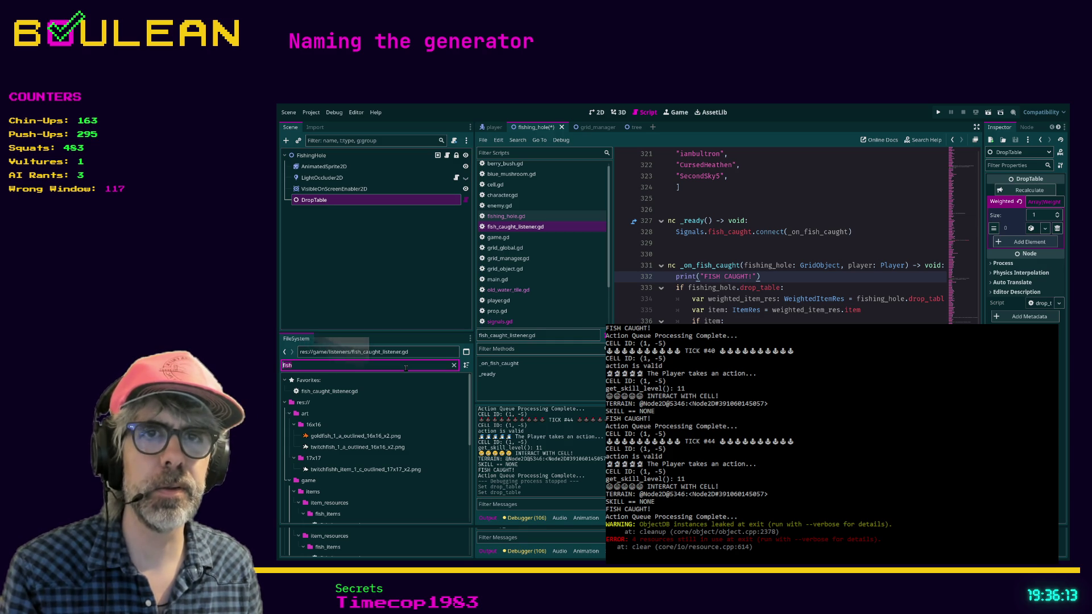
# Step: Select old_water_tile.tscn in the FileSystem and open the scene
pyautogui.scroll(-1, 386, 418)
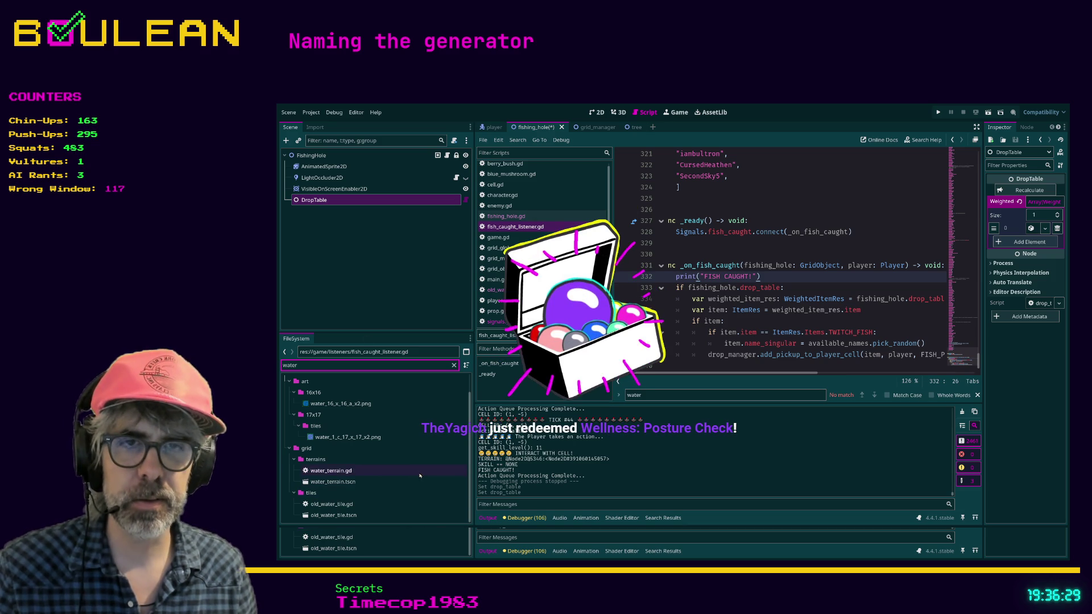
pyautogui.click(351, 548)
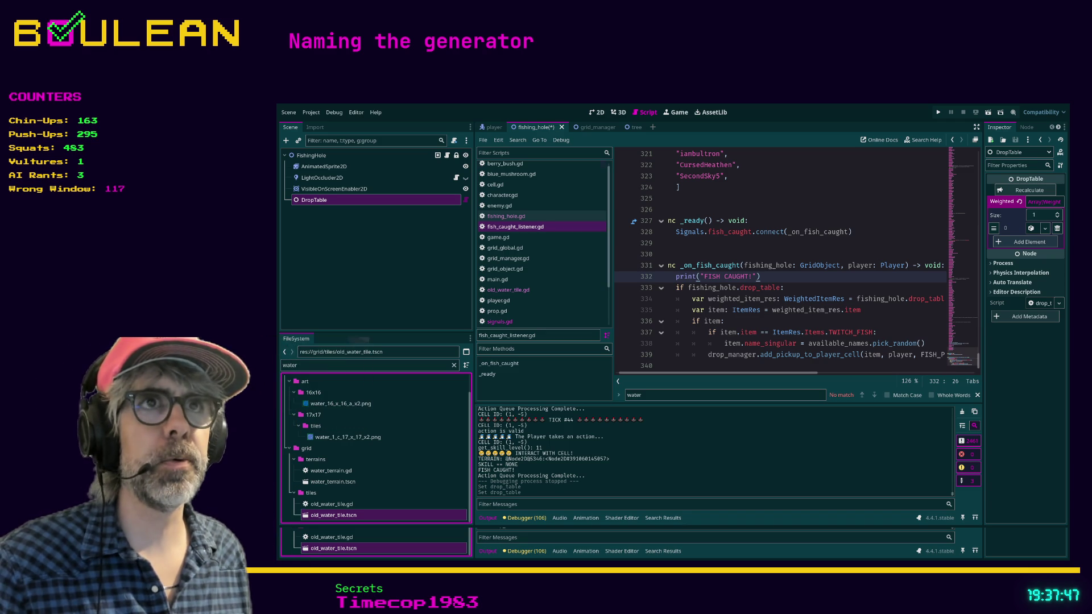
pyautogui.doubleClick(350, 549)
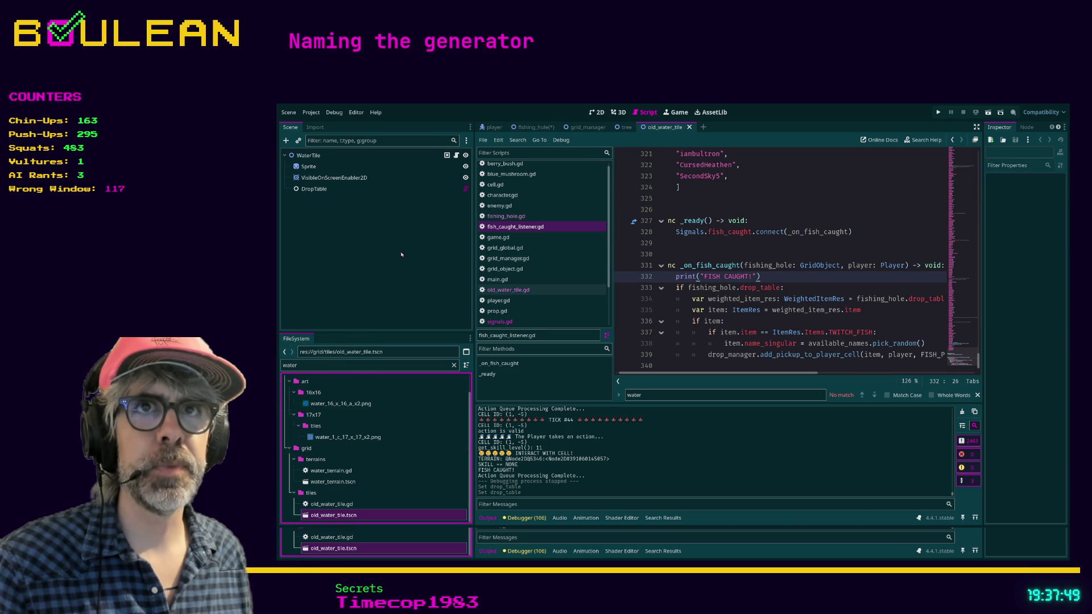
# Step: Review the water tile's DropTable weights (goldfish 1.0, twitch fish 9.0), then save the FishingHole scene
pyautogui.click(313, 155)
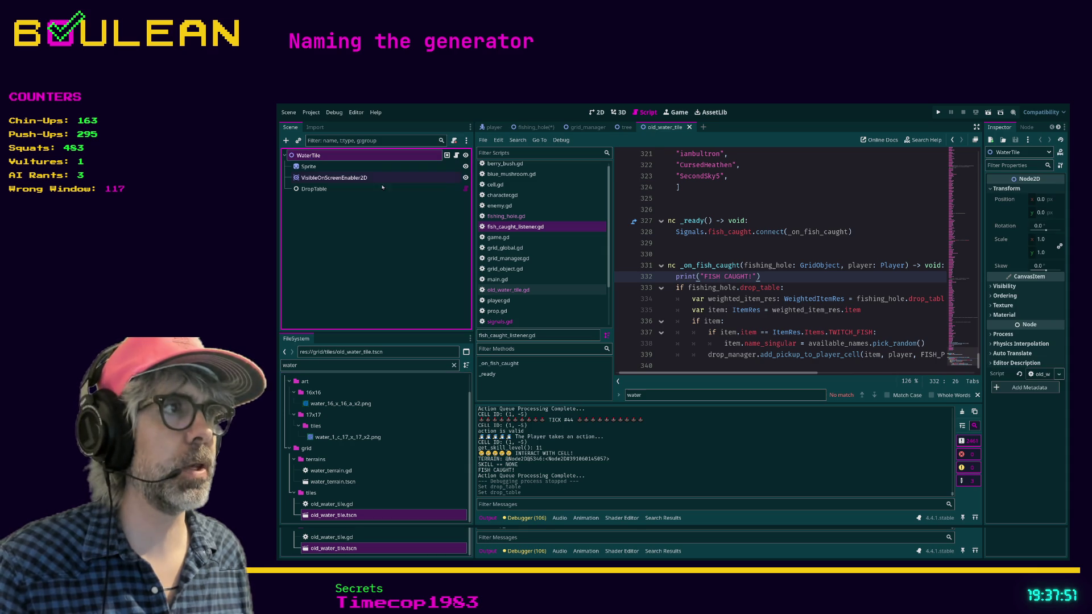
pyautogui.click(314, 189)
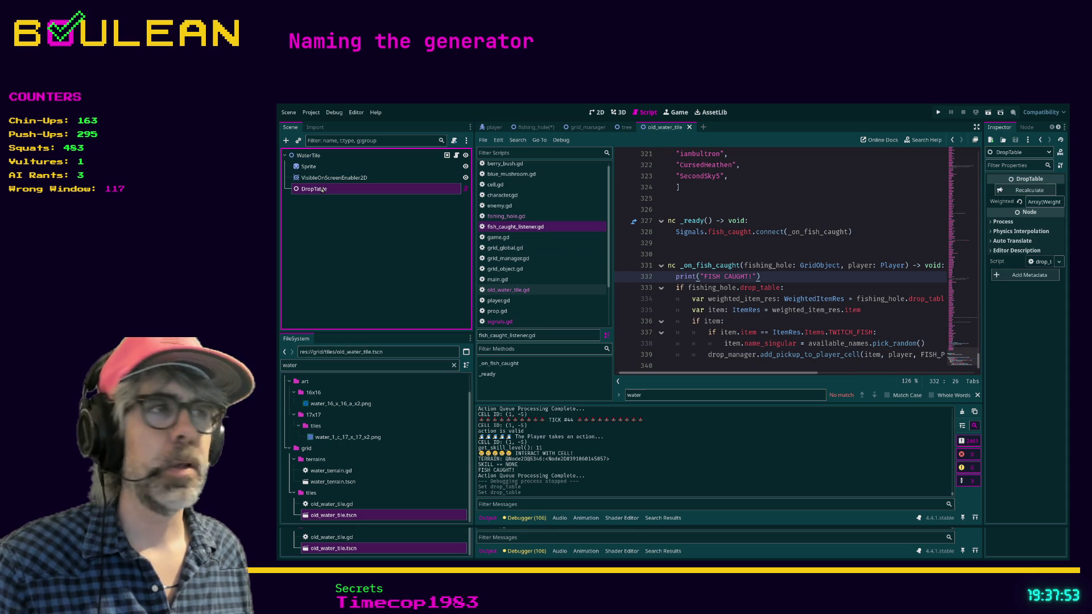
pyautogui.click(1035, 202)
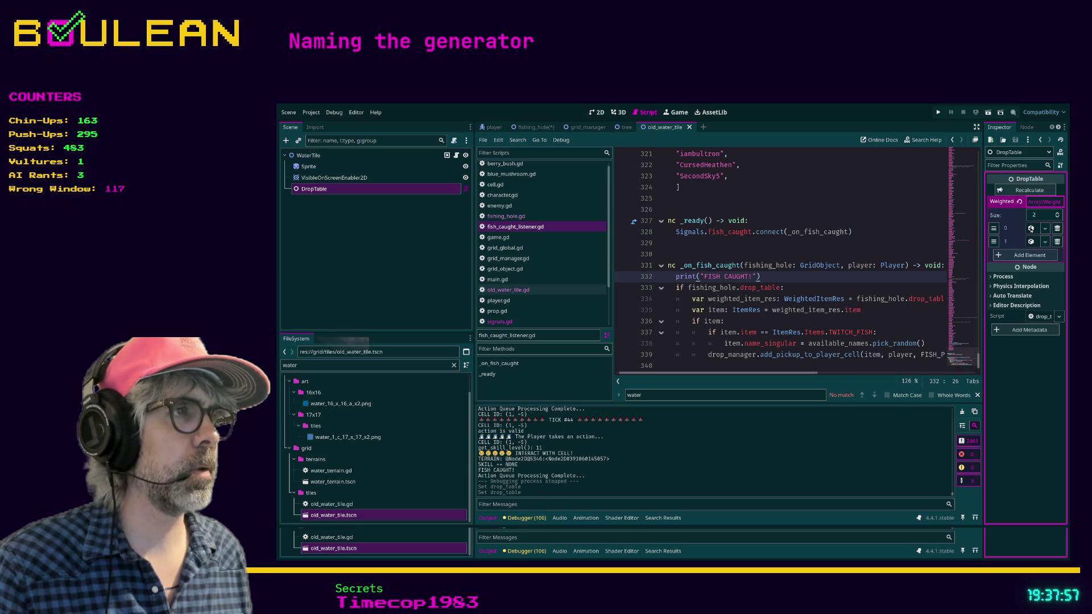
pyautogui.click(1031, 228)
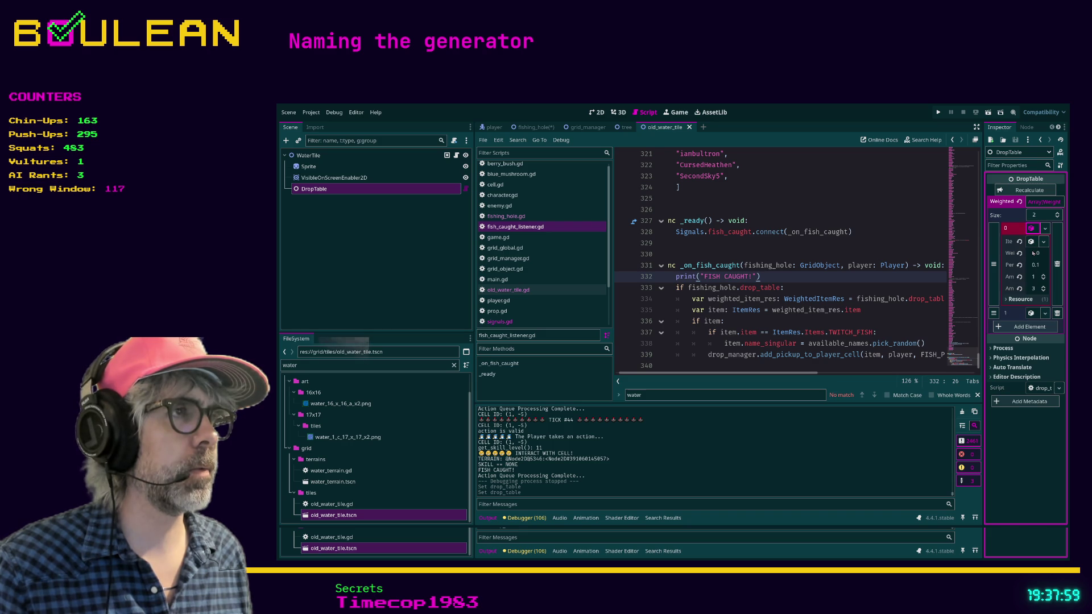
pyautogui.moveTo(987, 263); pyautogui.dragTo(858, 262)
pyautogui.click(1018, 313)
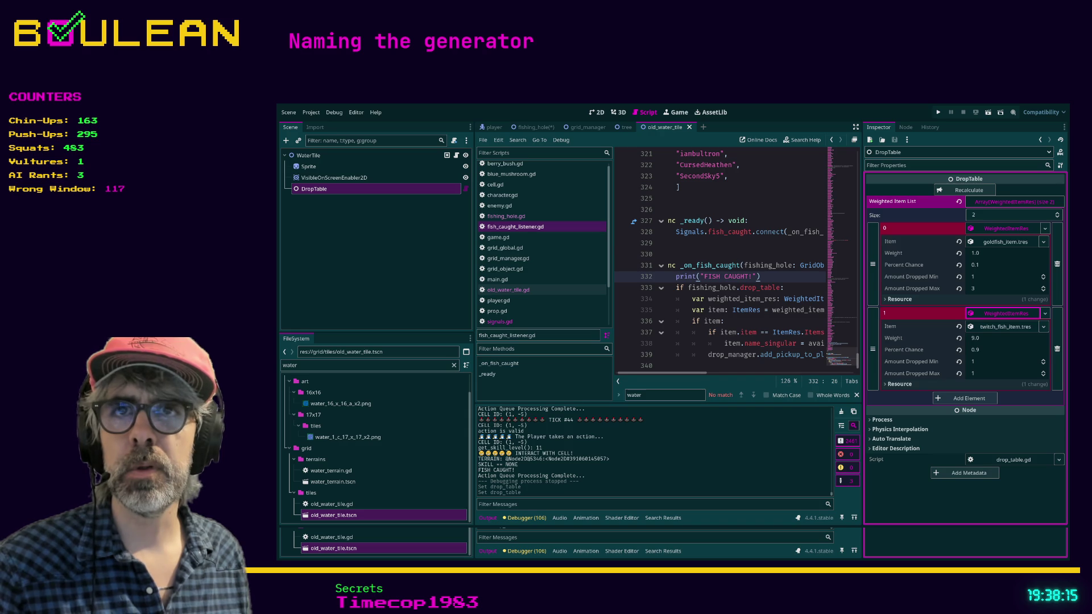
pyautogui.click(535, 130)
pyautogui.hotkey('ctrl', 's')
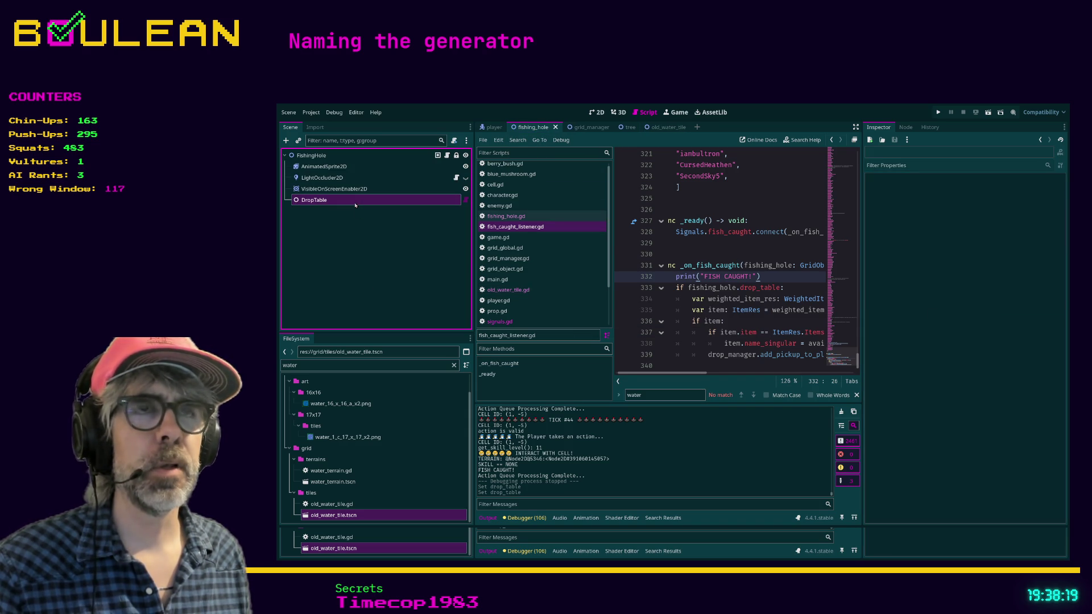
# Step: Add a second element to the DropTable's weighted item list and inspect both entries
pyautogui.click(970, 243)
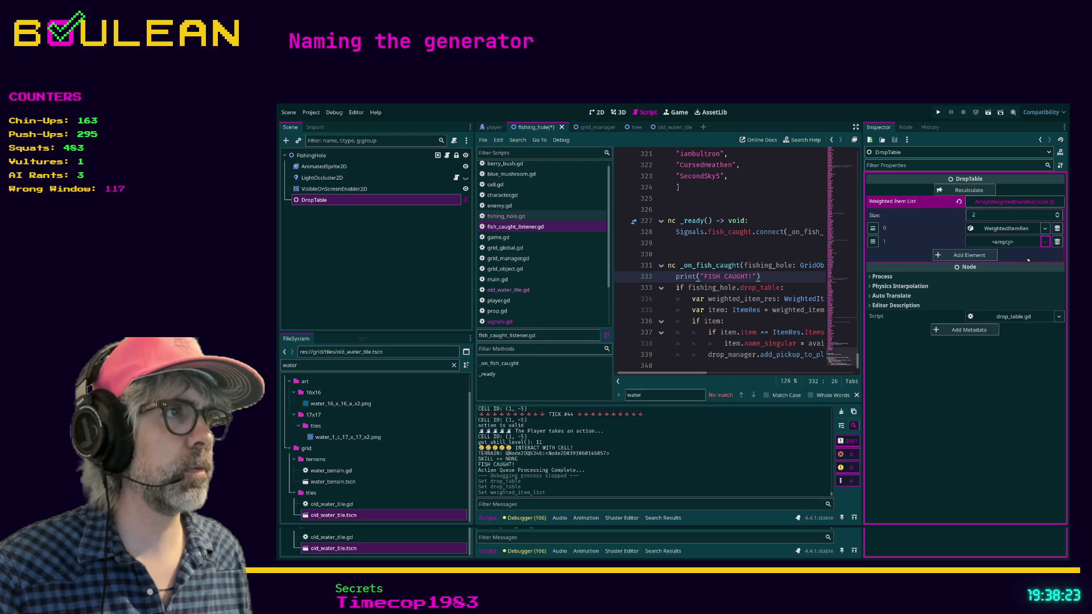
pyautogui.click(1003, 229)
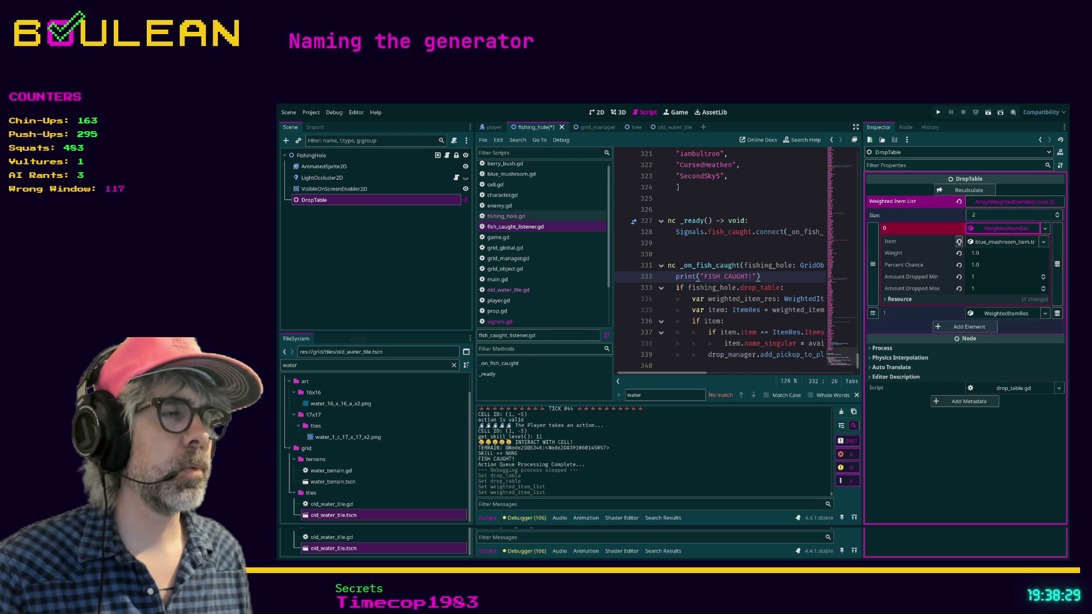
pyautogui.click(992, 229)
pyautogui.click(999, 243)
pyautogui.click(1000, 244)
pyautogui.click(1000, 229)
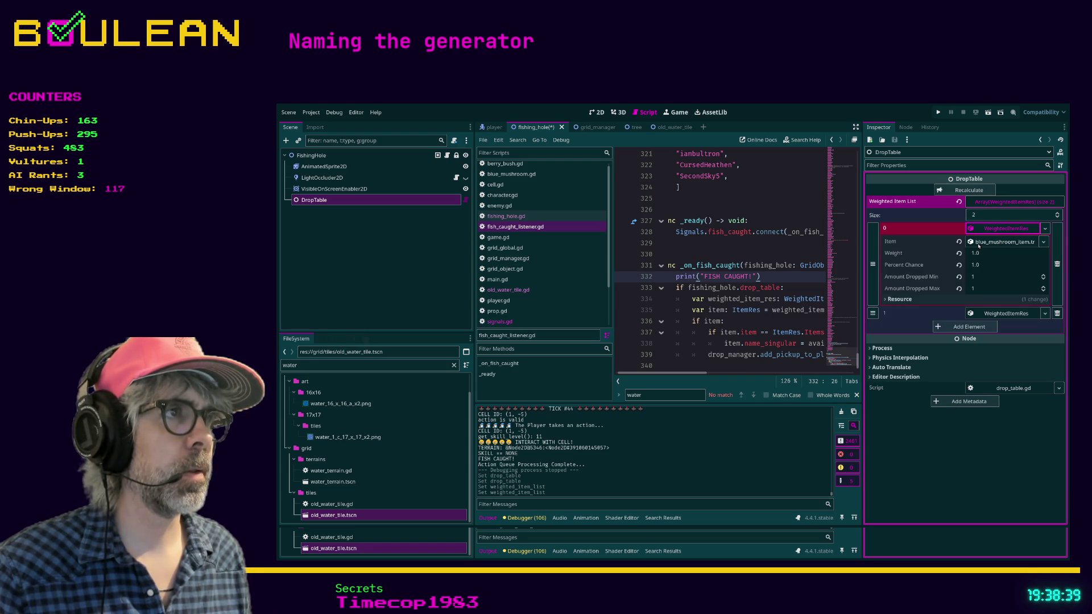
pyautogui.click(1000, 228)
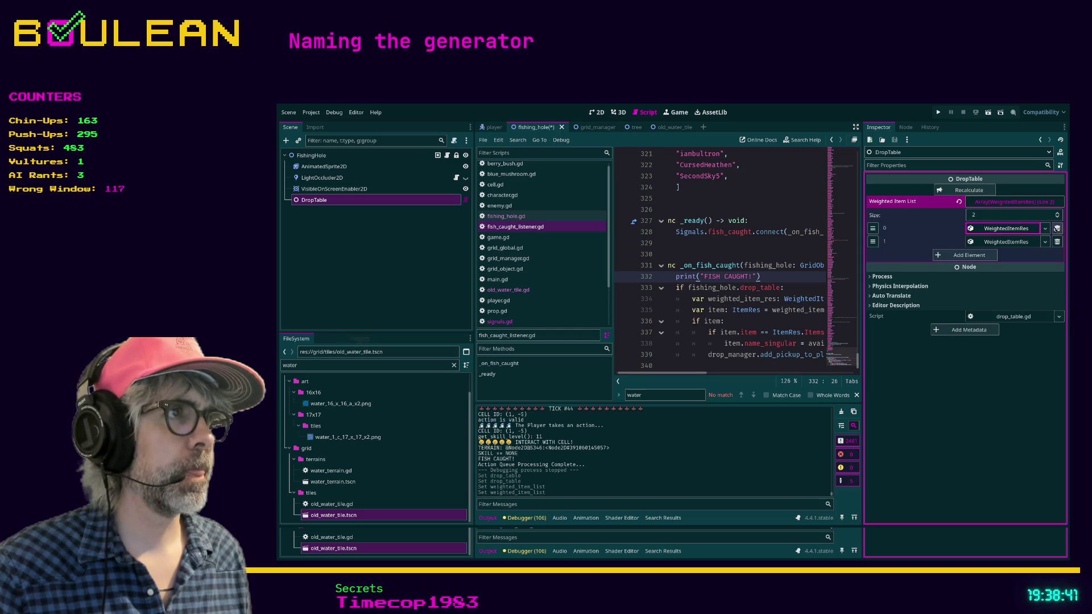
# Step: Delete the old first entry and create a New WeightedItemRes for the remaining slot
pyautogui.click(1057, 229)
pyautogui.click(998, 241)
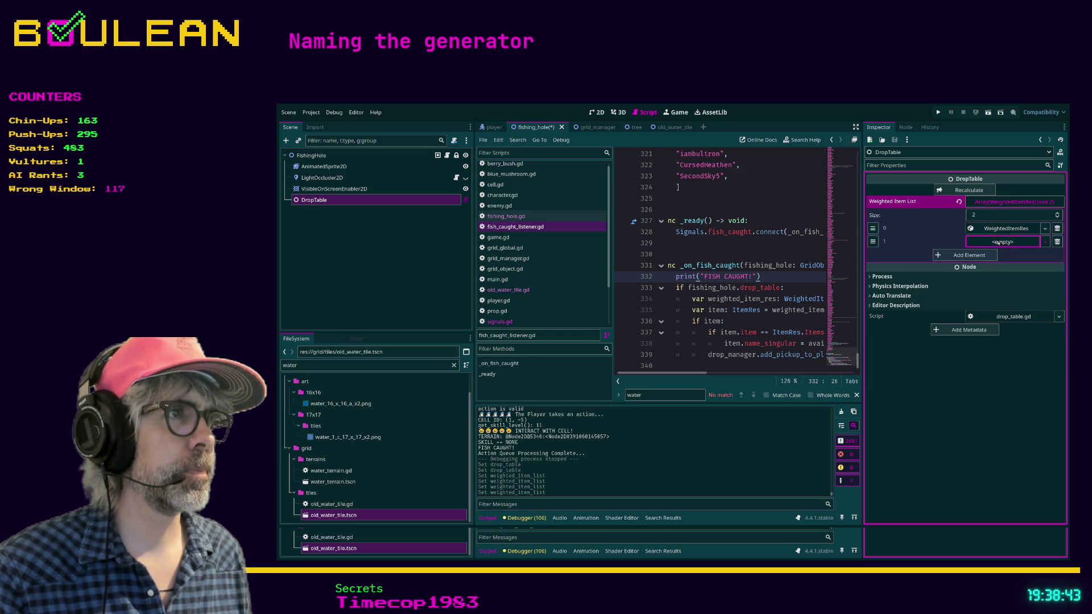
pyautogui.click(1001, 255)
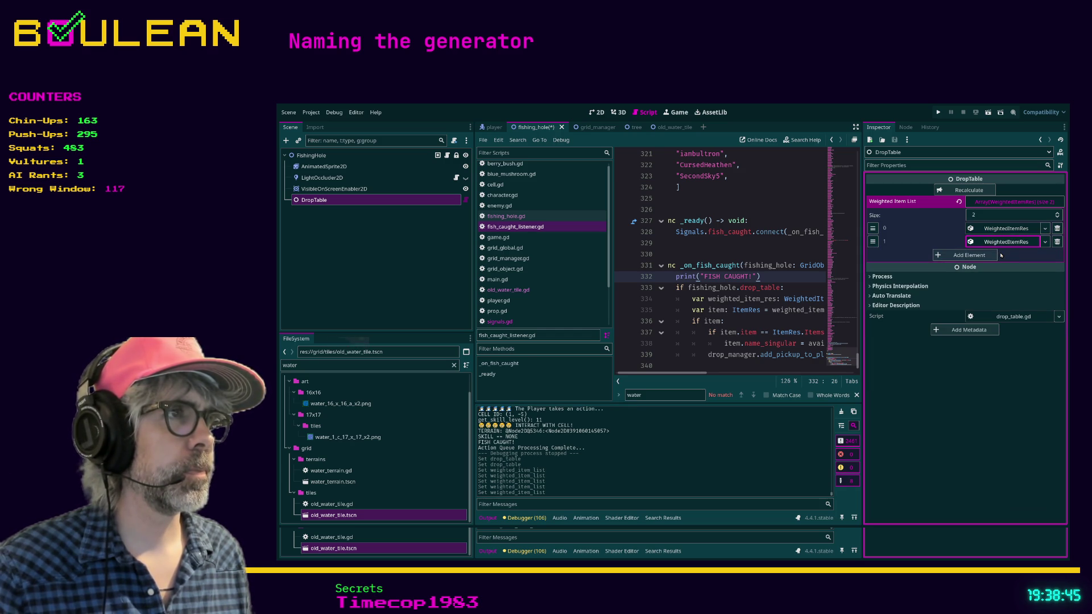
pyautogui.click(995, 229)
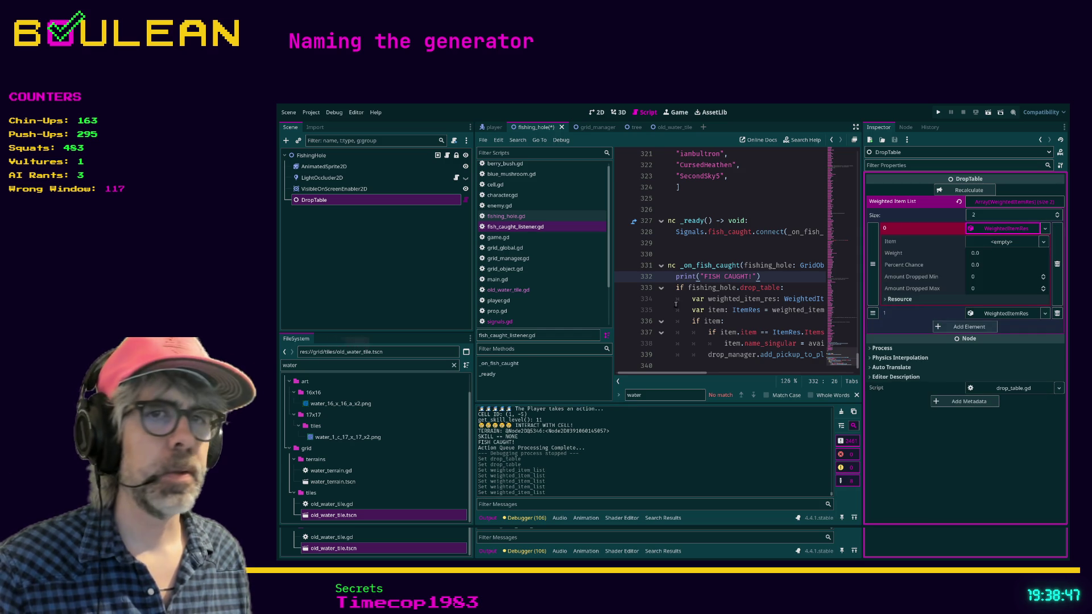
# Step: Filter FileSystem for 'gold' and drag goldfish_item.tres into the first entry's Item
pyautogui.tripleClick(379, 366)
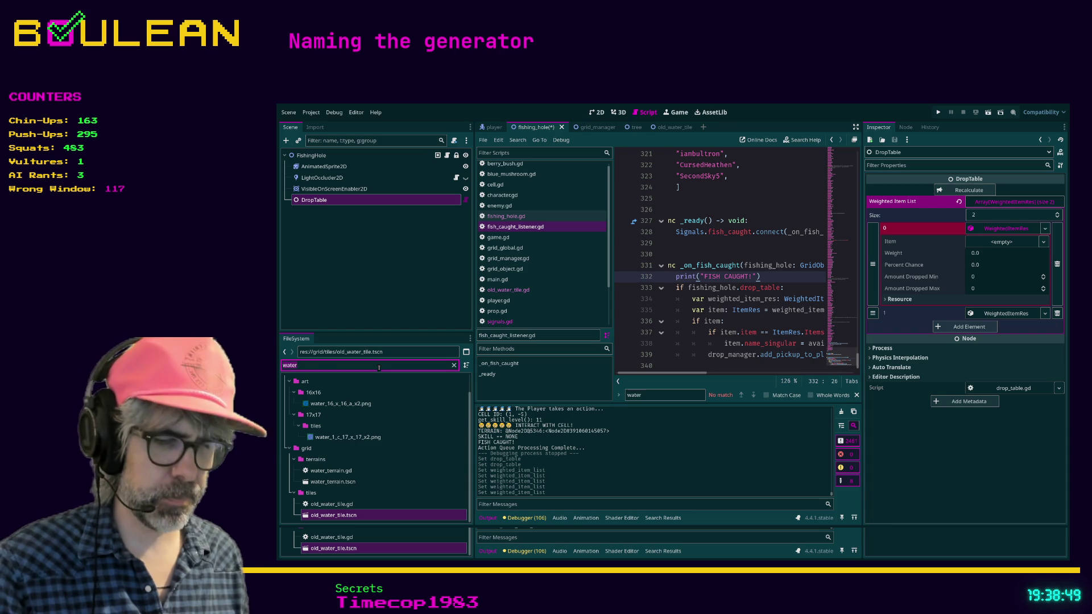
pyautogui.write('gold')
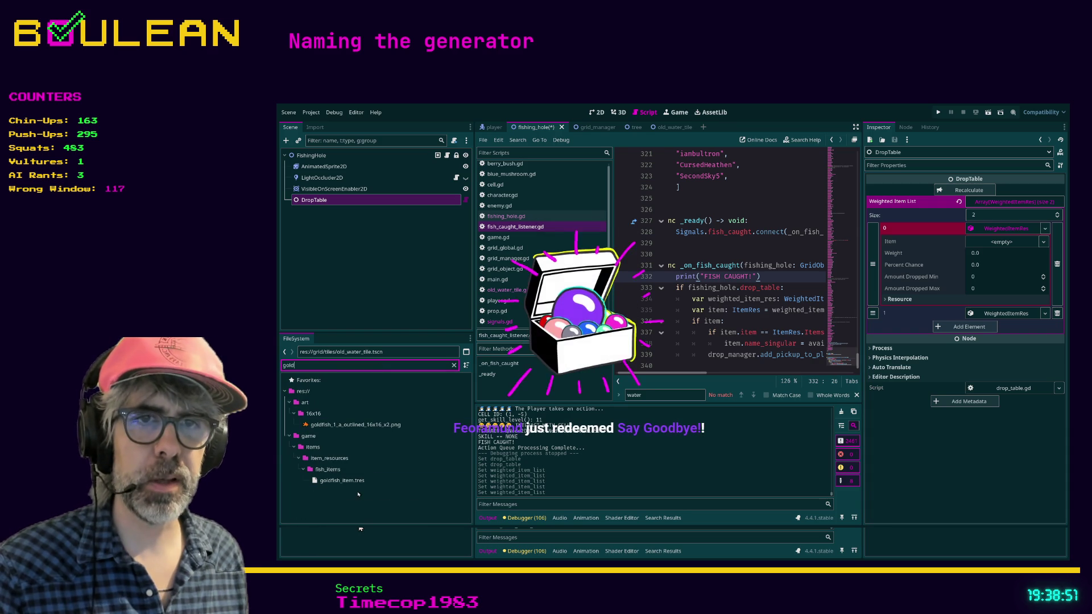
pyautogui.moveTo(338, 483)
pyautogui.mouseDown()
pyautogui.moveTo(682, 333)
pyautogui.moveTo(1012, 270)
pyautogui.moveTo(995, 243)
pyautogui.mouseUp()
# Step: Filter FileSystem for 'twitch' and drag a fish item into the second entry's Item
pyautogui.click(1005, 313)
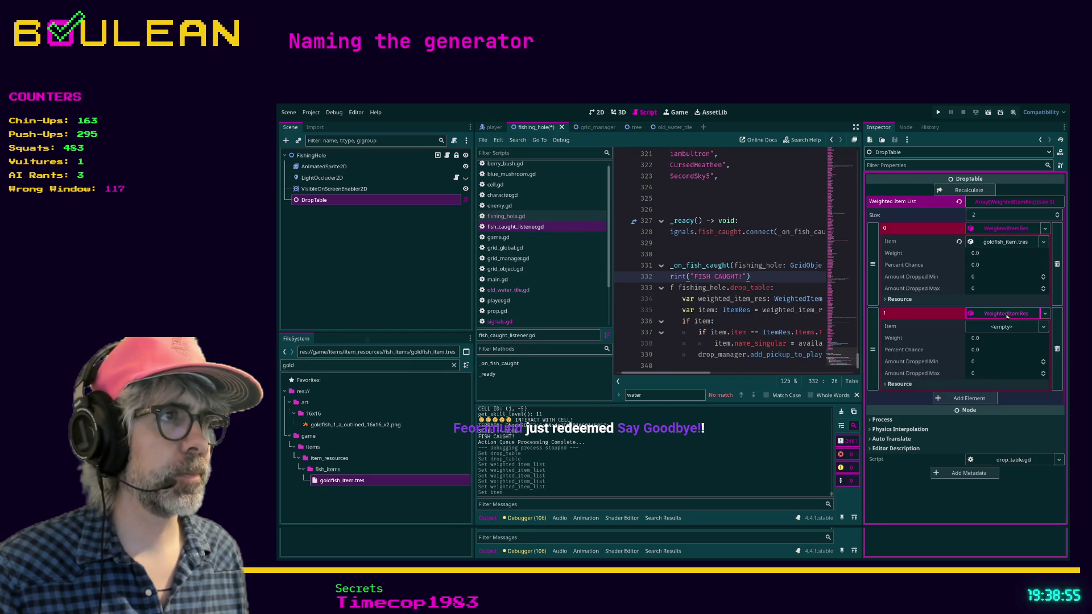
pyautogui.doubleClick(364, 365)
pyautogui.write('t')
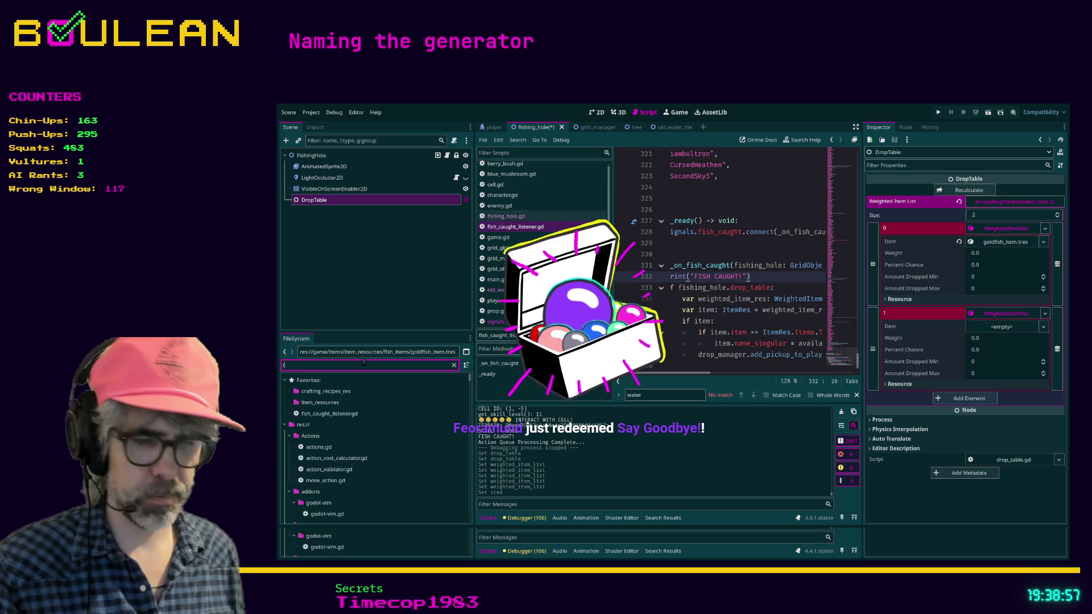
pyautogui.write('witchf')
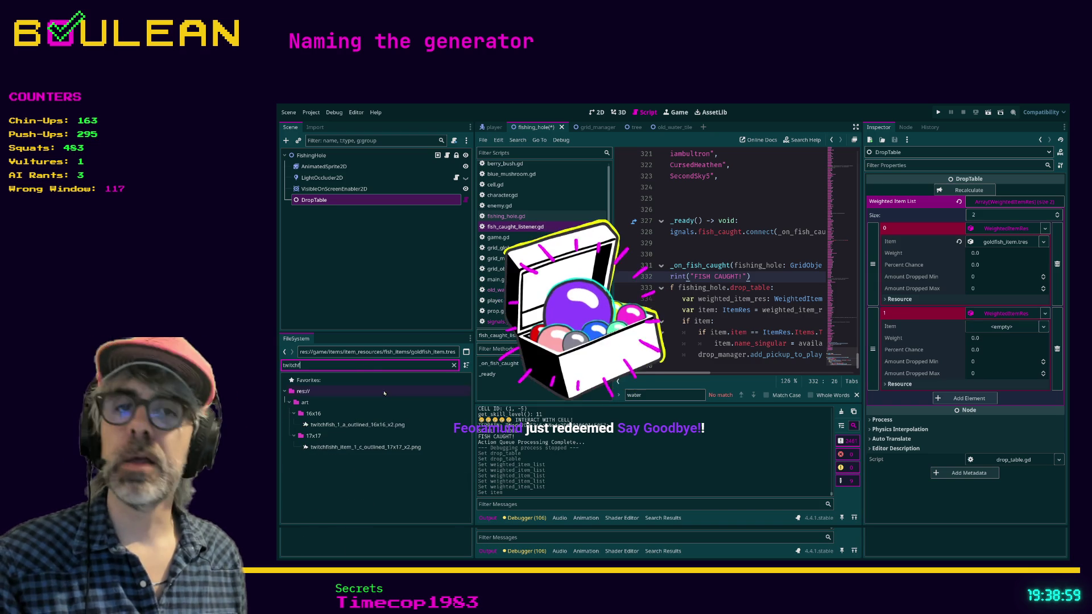
pyautogui.press('BackSpace')
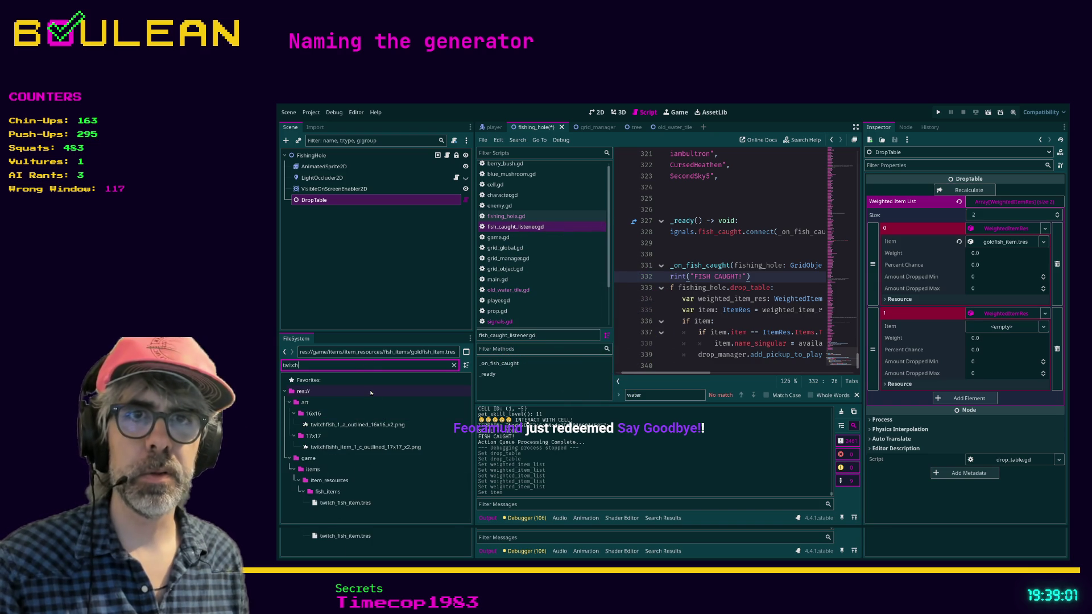
pyautogui.moveTo(370, 392)
pyautogui.mouseDown()
pyautogui.moveTo(313, 470)
pyautogui.moveTo(341, 504)
pyautogui.moveTo(332, 507)
pyautogui.moveTo(379, 506)
pyautogui.moveTo(796, 348)
pyautogui.moveTo(1001, 336)
pyautogui.moveTo(1006, 316)
pyautogui.moveTo(997, 328)
pyautogui.mouseUp()
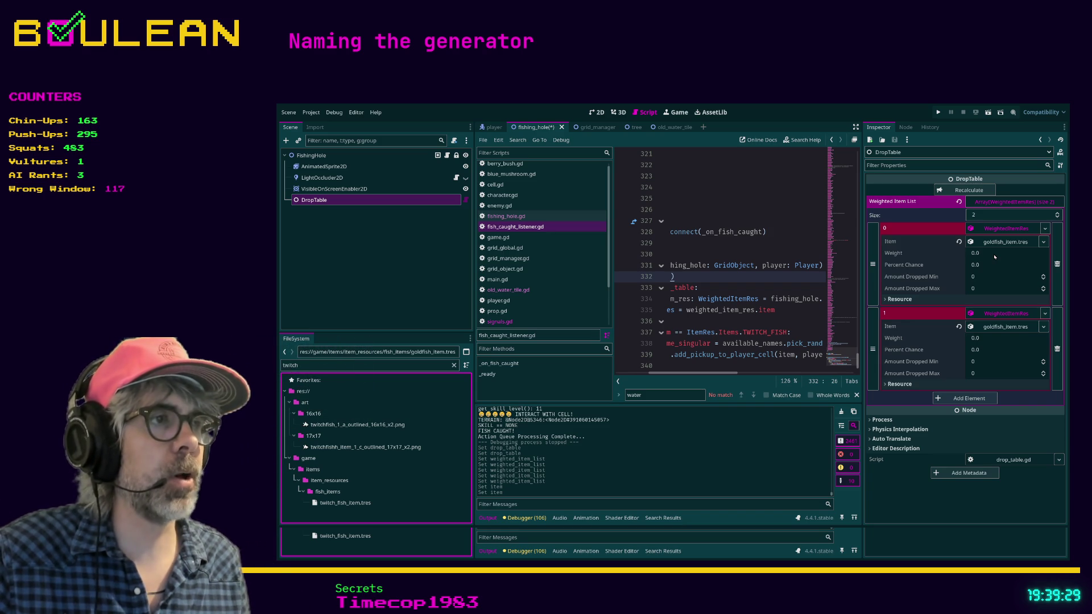
# Step: Set both goldfish entries' weights to 5.0 and recalculate the percent chances
pyautogui.click(994, 254)
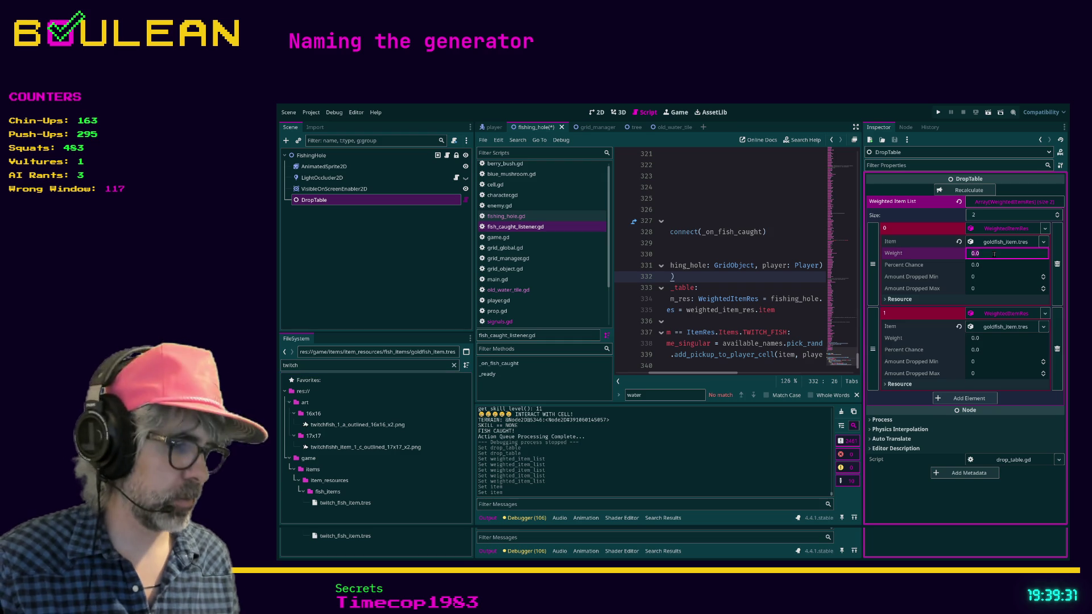
pyautogui.click(987, 339)
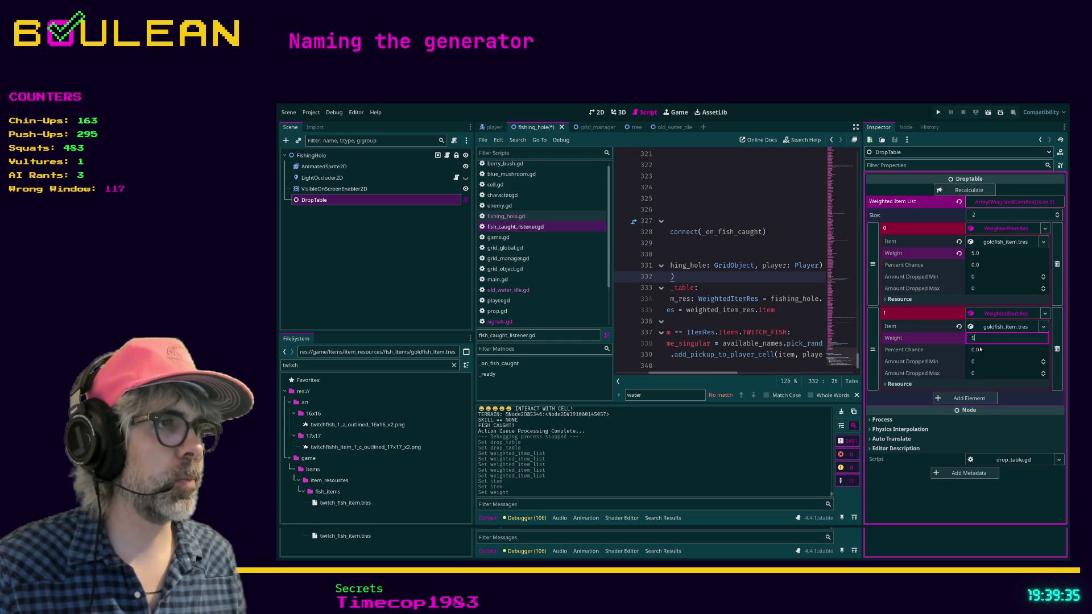
pyautogui.click(981, 349)
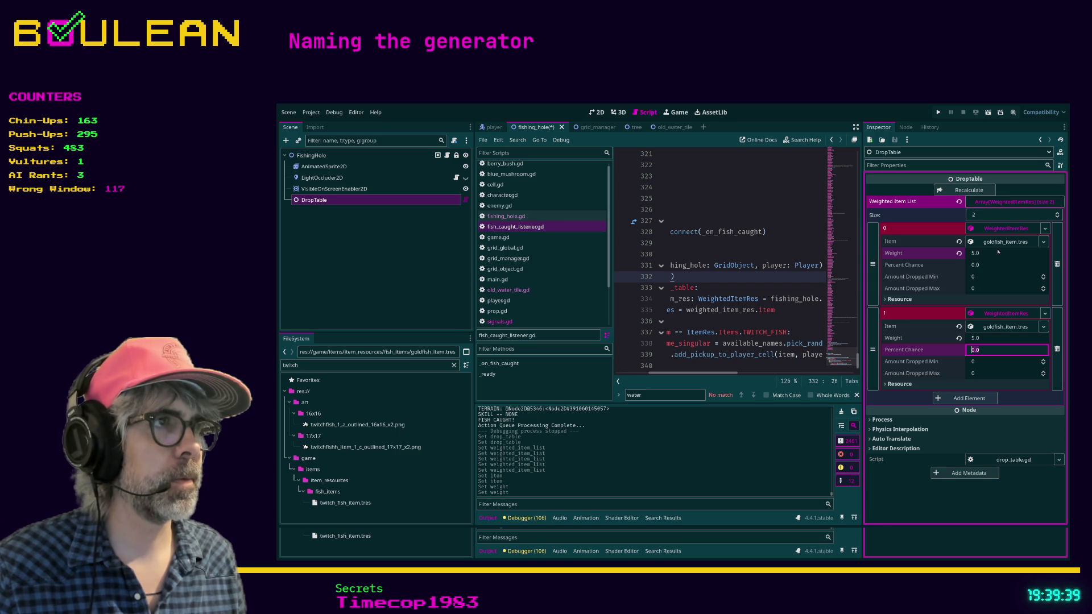
pyautogui.click(968, 191)
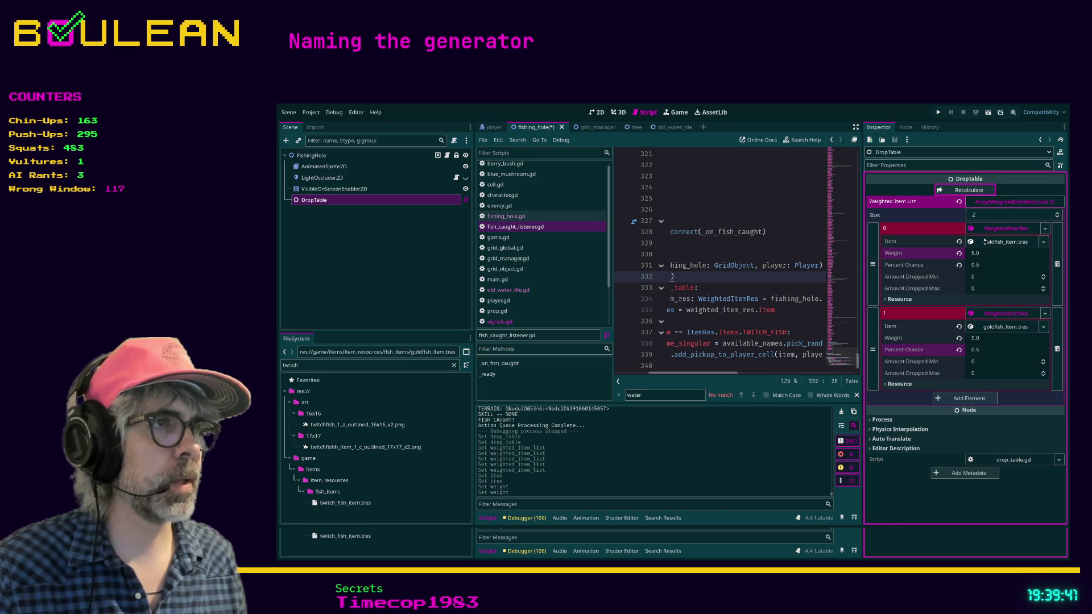
# Step: Set Amount Dropped Min and Max to 1 for the entries, then recalculate
pyautogui.click(980, 278)
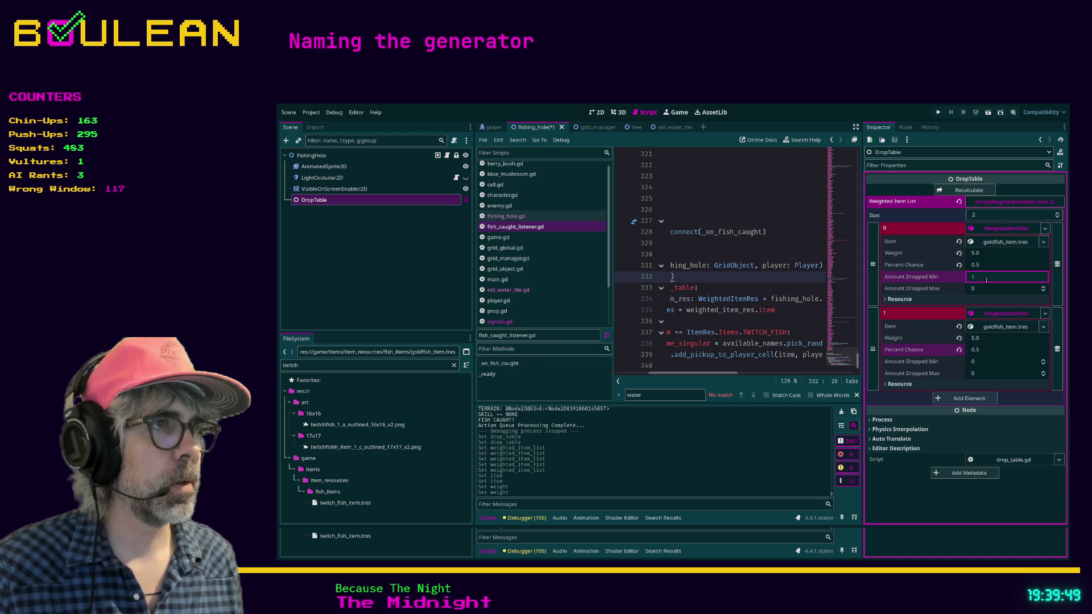
pyautogui.press('Tab')
pyautogui.click(983, 360)
pyautogui.write('1')
pyautogui.press('Tab')
pyautogui.write('1')
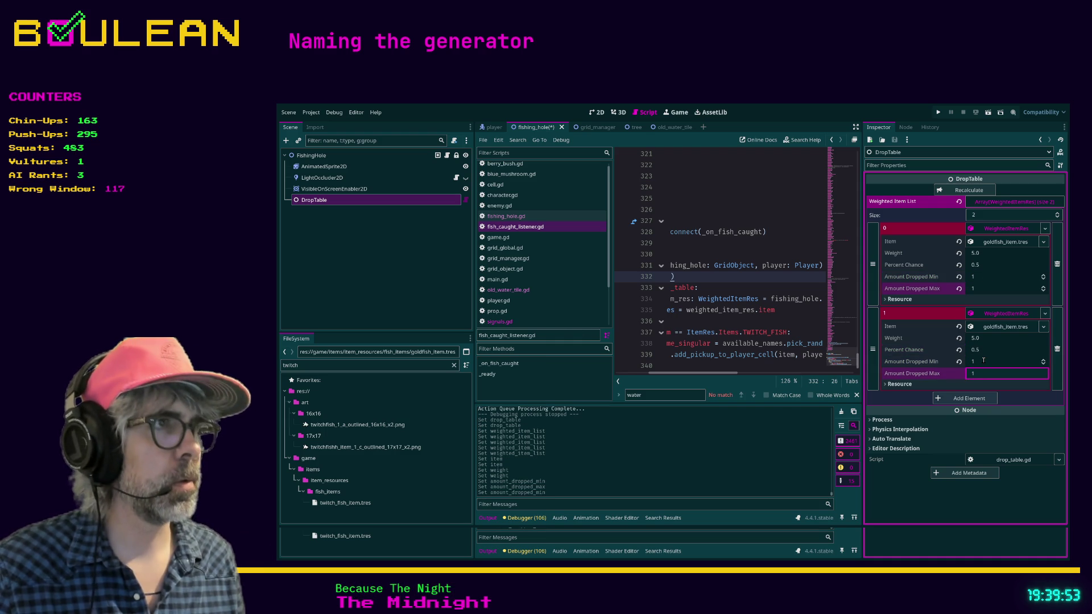
pyautogui.click(980, 191)
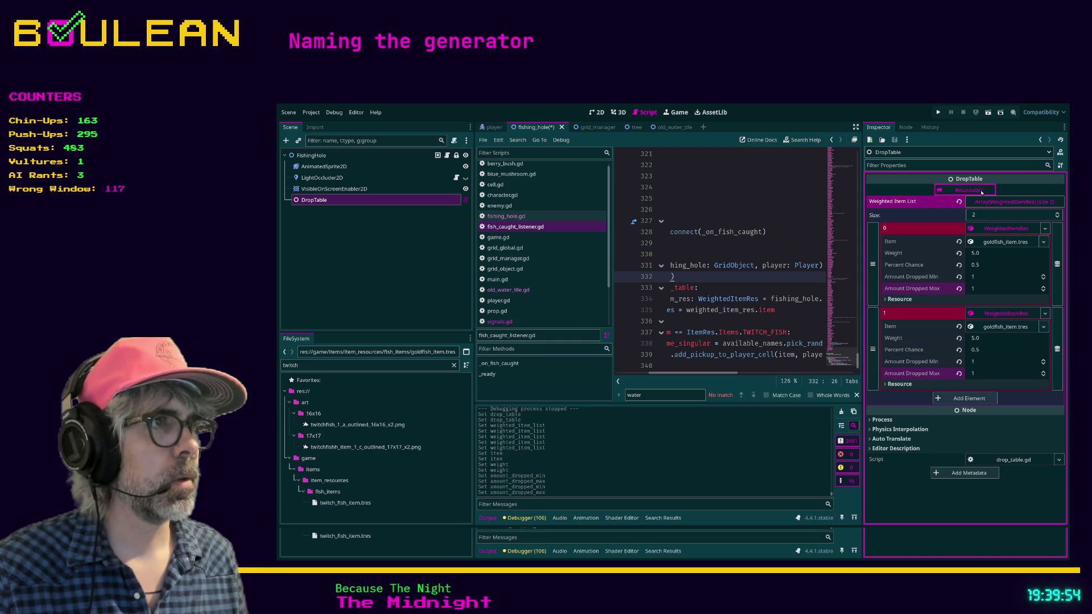
# Step: Save the fishing_hole script with Ctrl+S and run the game with F5
pyautogui.click(711, 255)
pyautogui.hotkey('ctrl', 's')
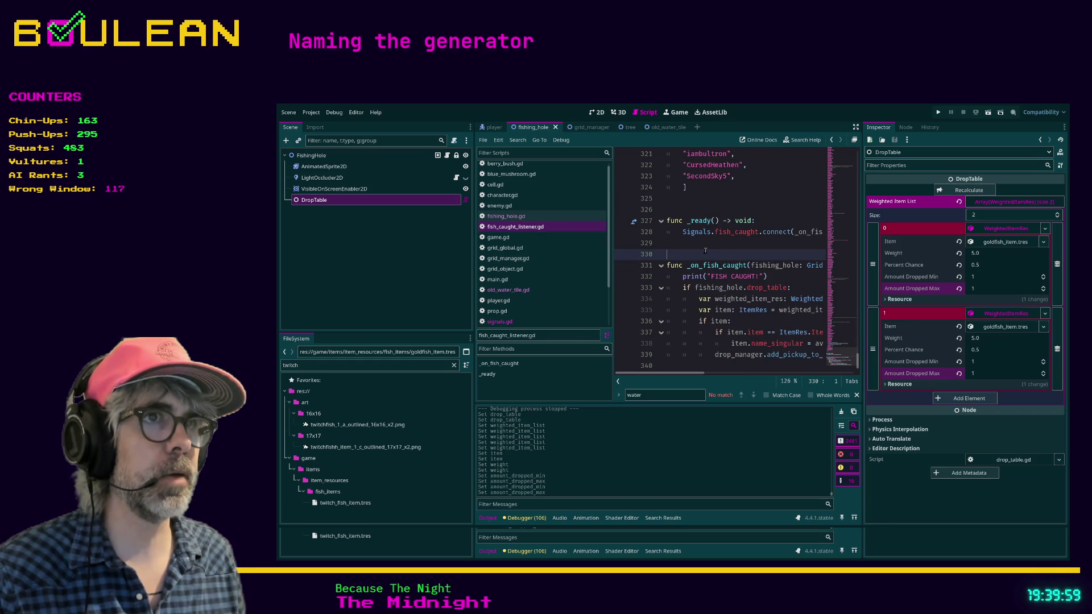
pyautogui.press('F5')
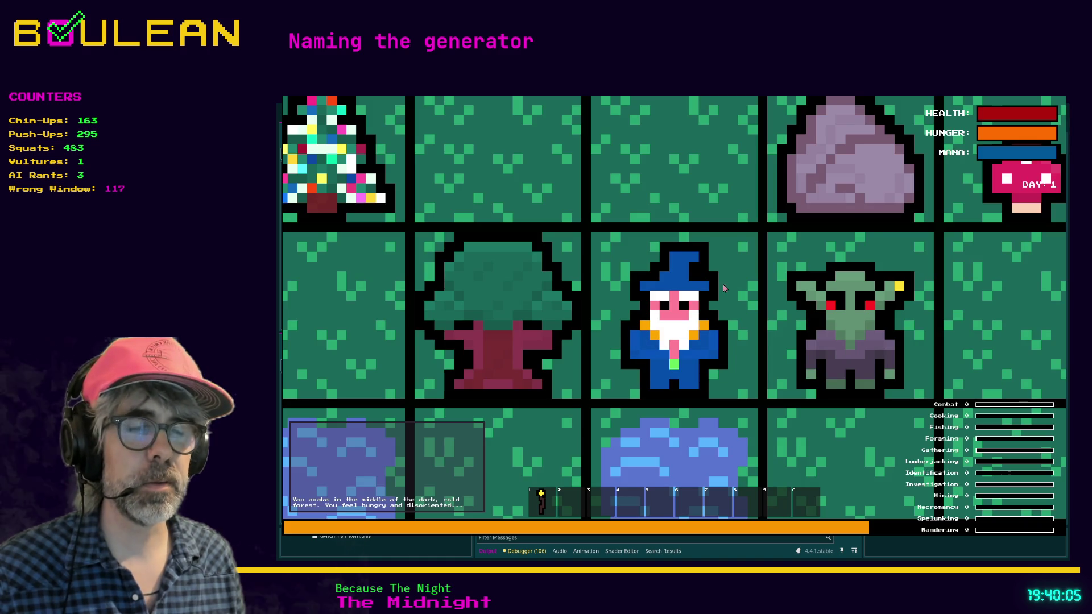
# Step: Fish repeatedly in the running game, catching a goldfish on each cast
pyautogui.scroll(-5, 737, 274)
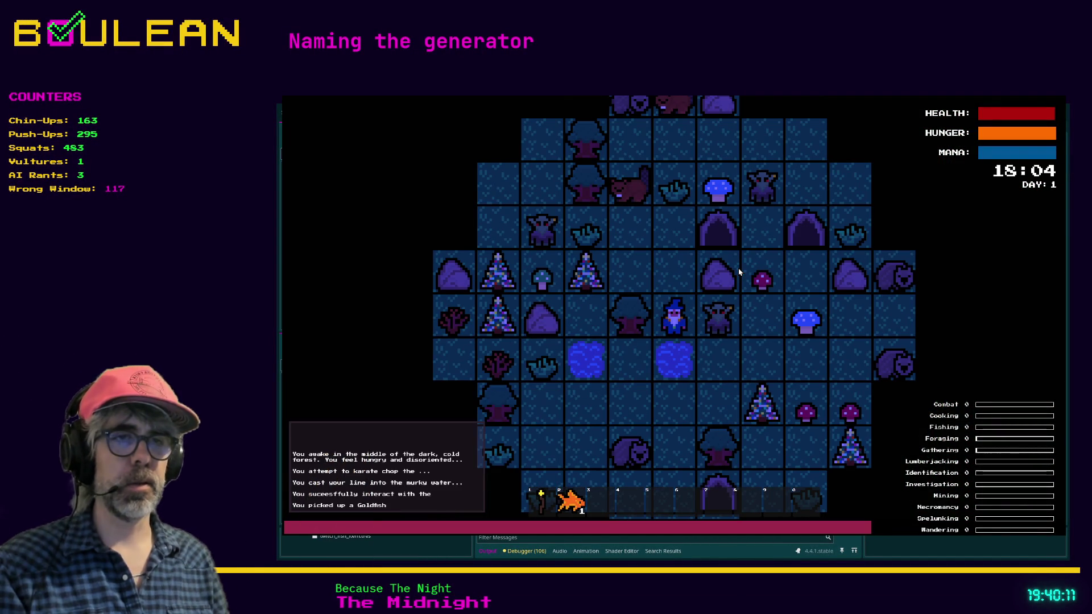
pyautogui.press('Down')
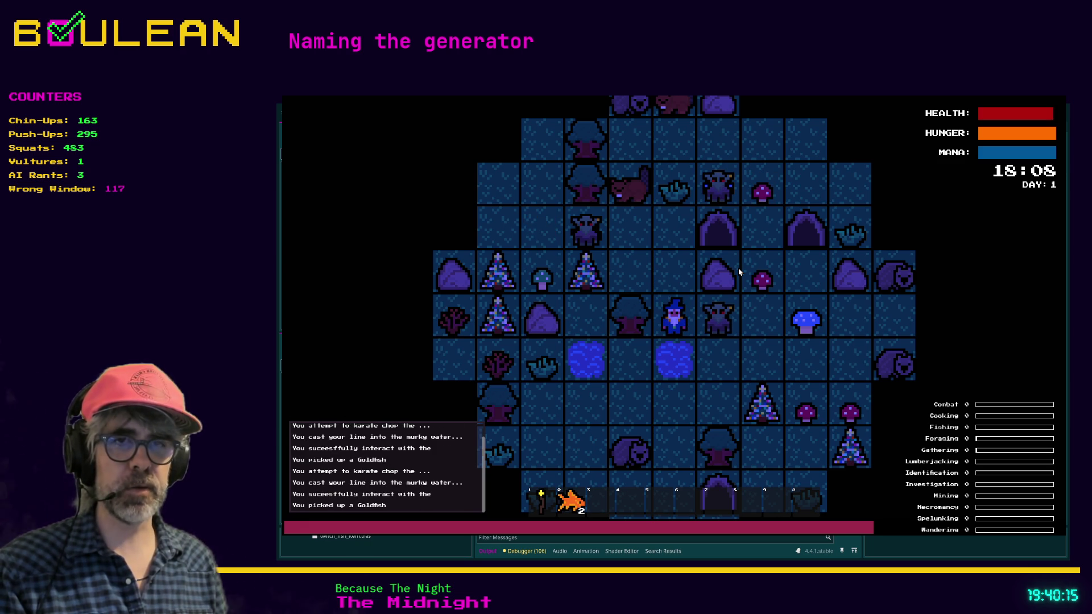
pyautogui.press('Down')
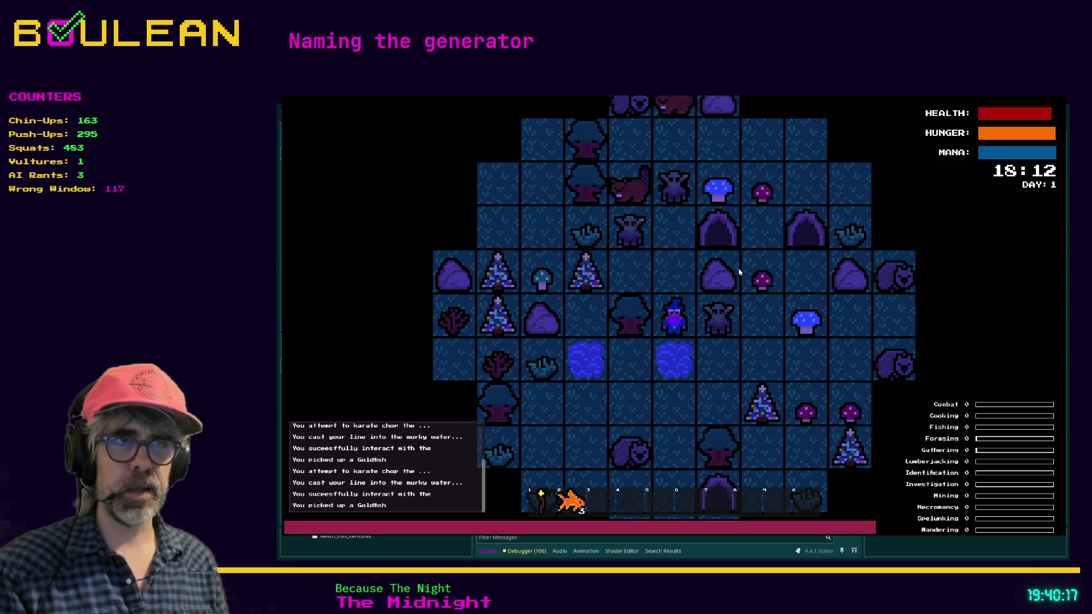
pyautogui.press('Down')
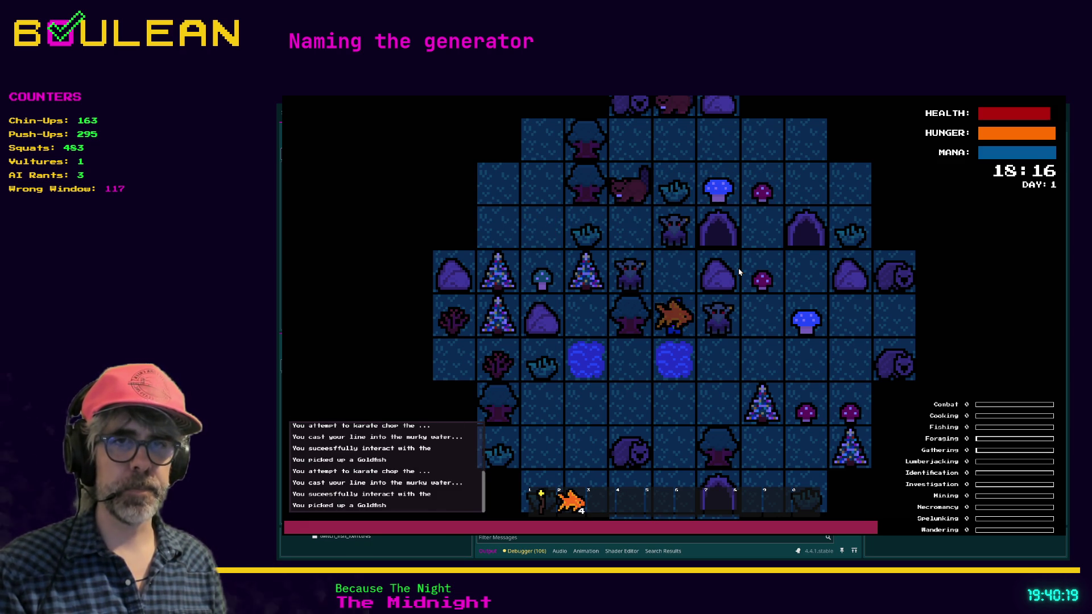
pyautogui.press('Down')
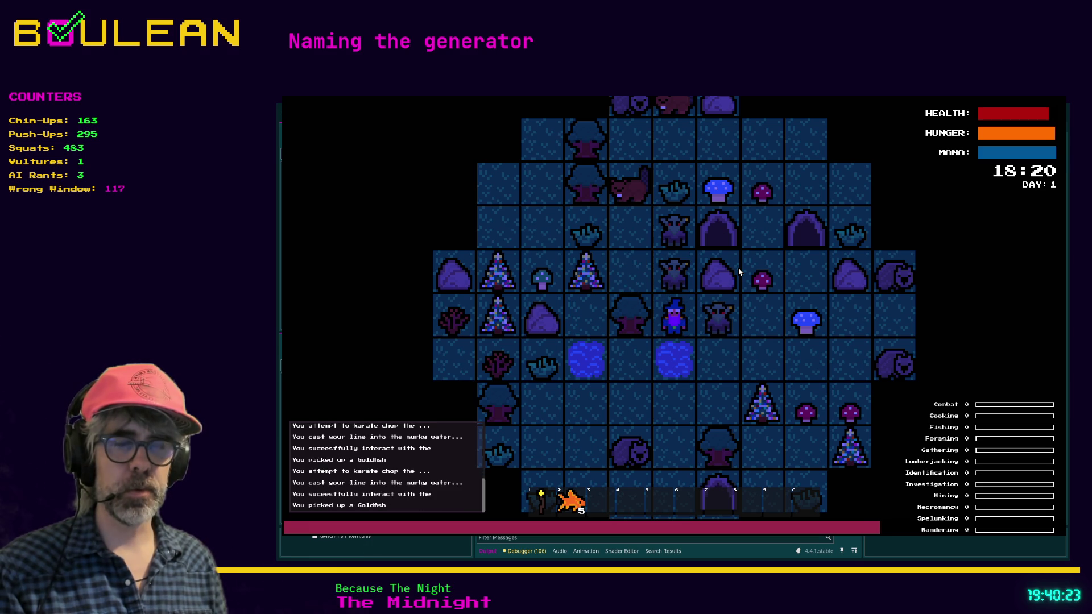
pyautogui.press('Down')
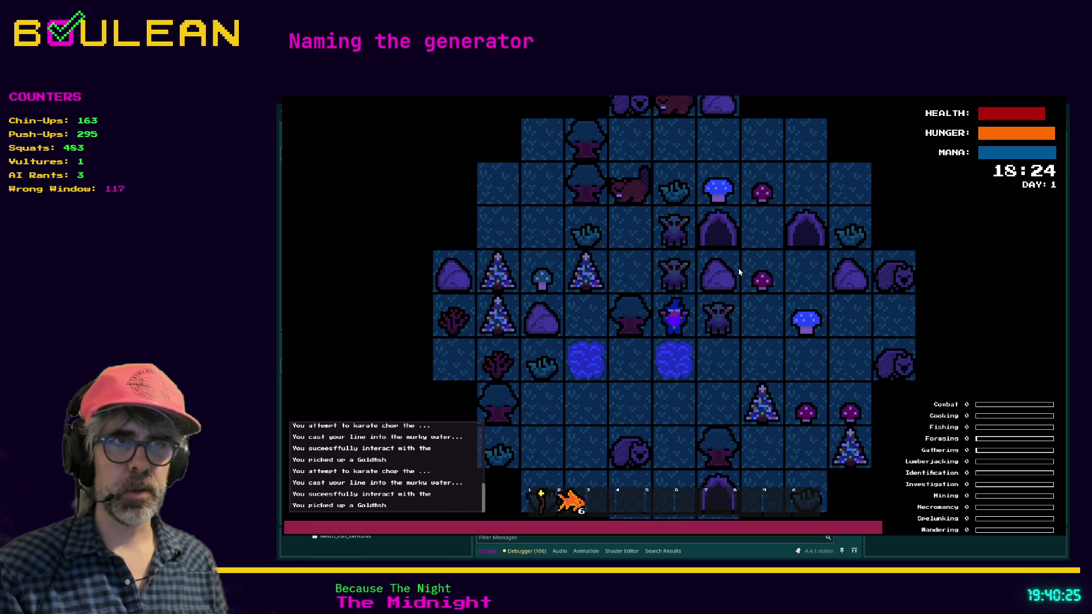
pyautogui.press('Down')
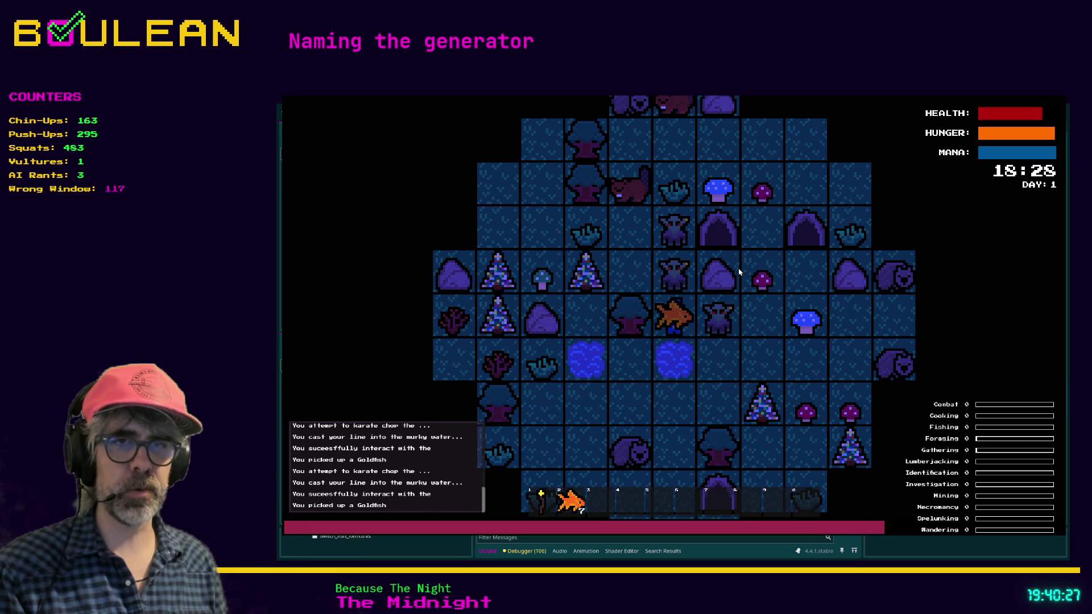
pyautogui.press('Down')
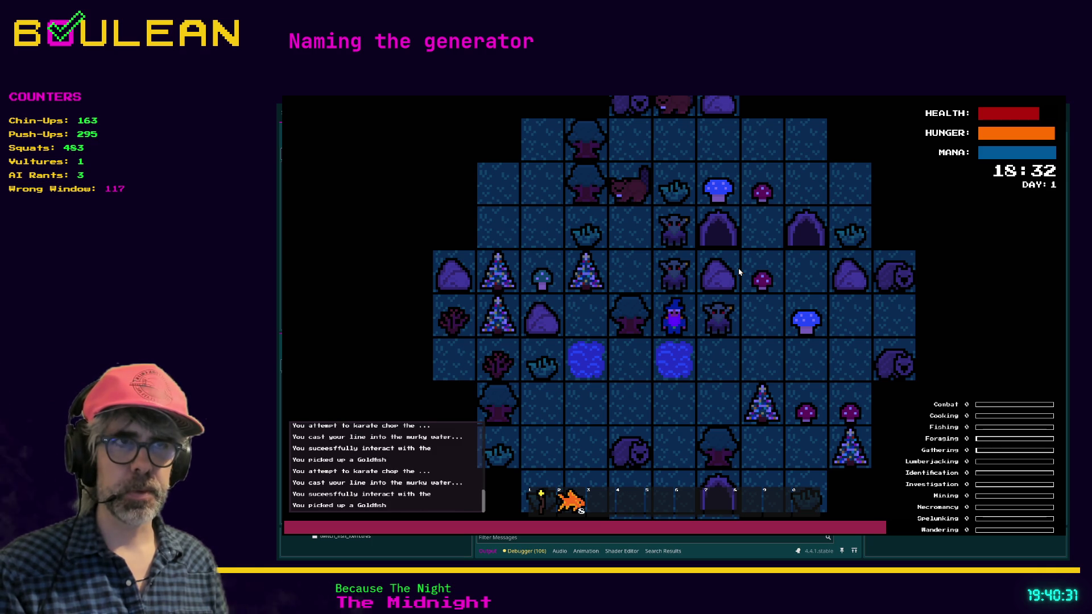
pyautogui.press('Down')
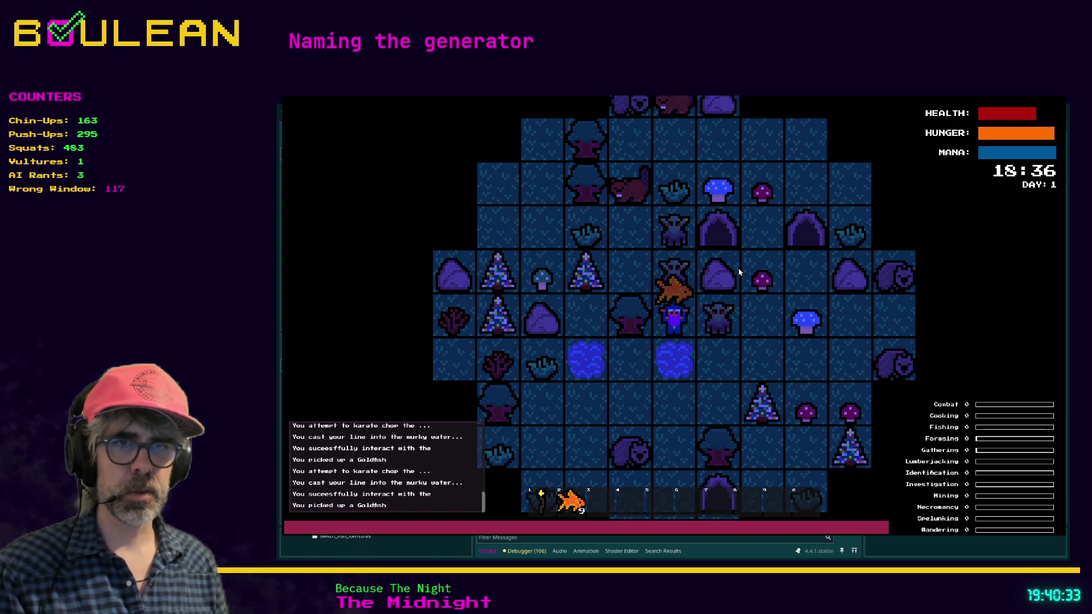
pyautogui.press('Down')
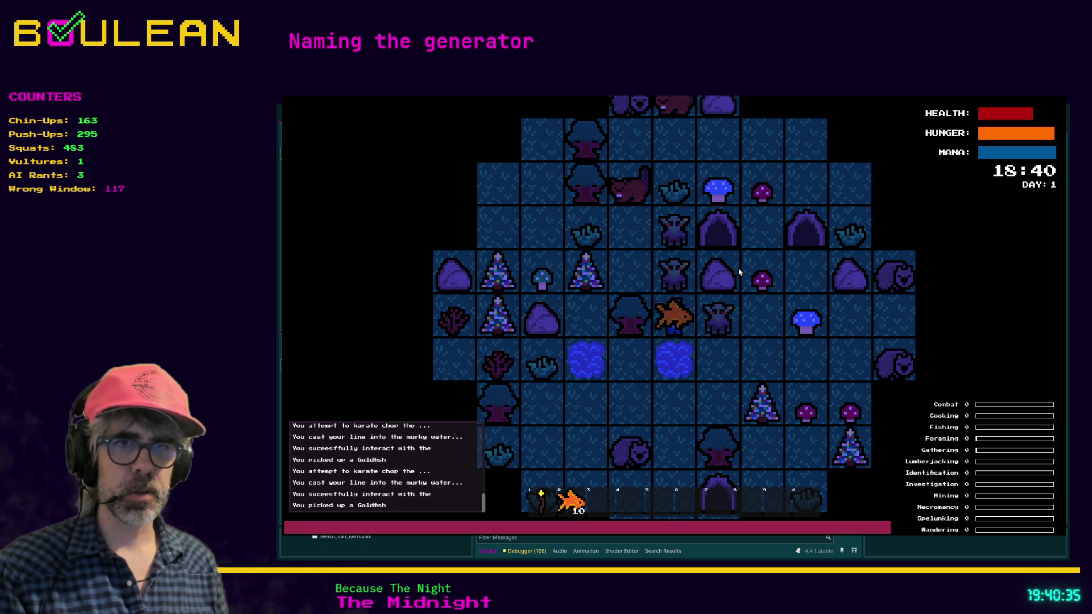
pyautogui.press('Down')
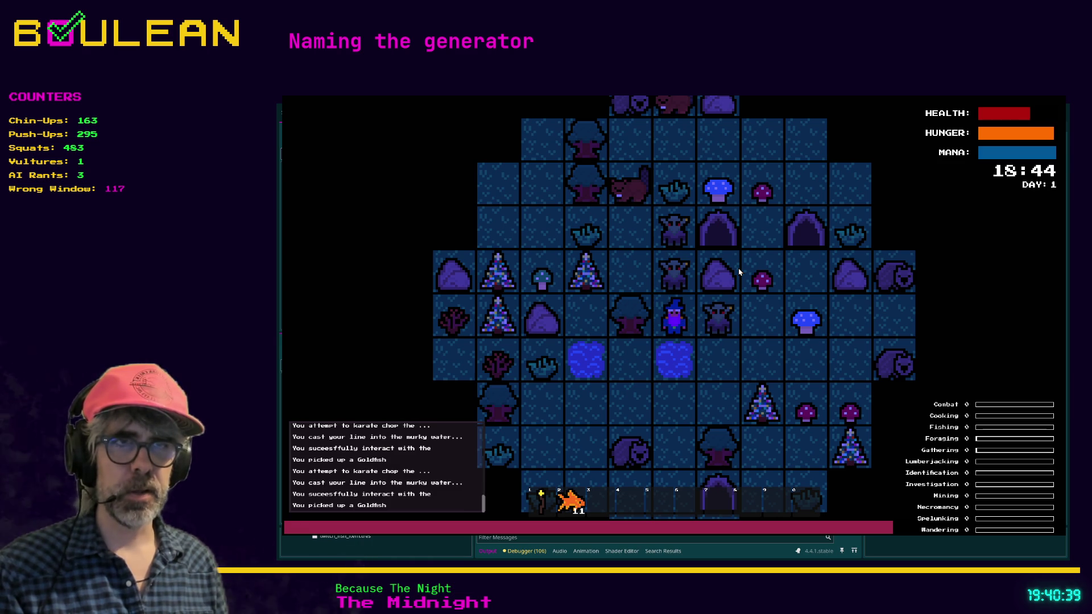
pyautogui.press('Down')
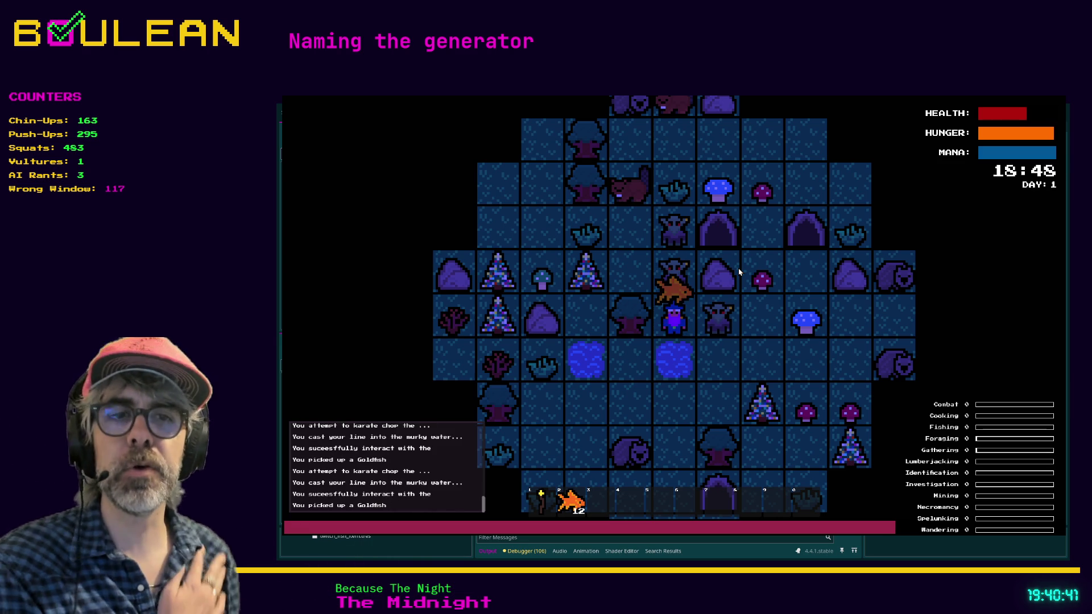
pyautogui.press('Down')
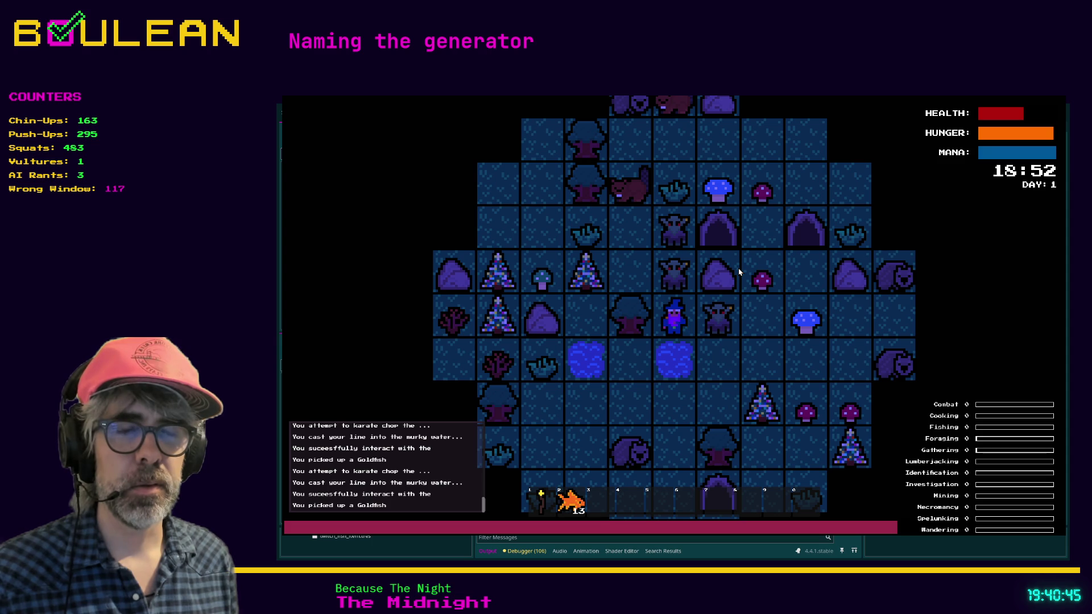
pyautogui.press('Down')
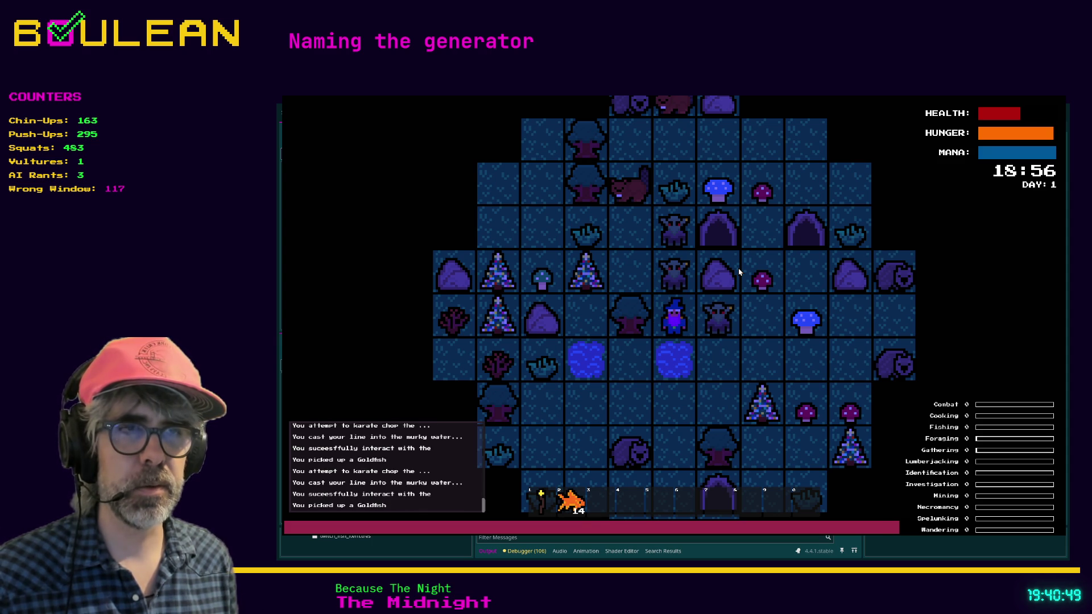
pyautogui.press('Down')
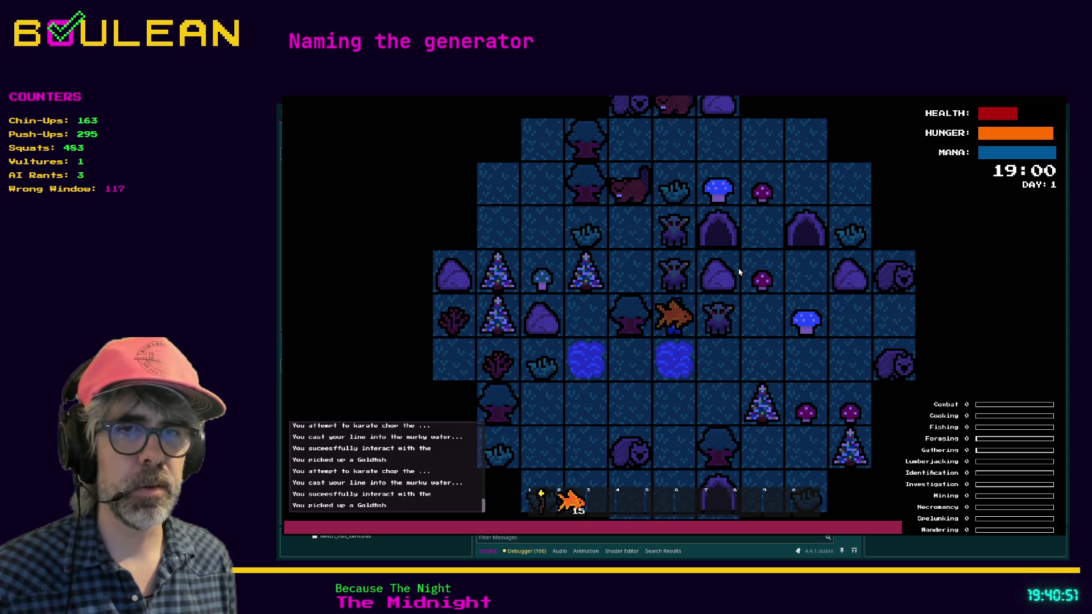
# Step: Remove goblins via the debug menu, break the gravestones, and collect the Blue Mushroom and Soul
pyautogui.press('`')
pyautogui.click(472, 331)
pyautogui.press('`')
pyautogui.press('Down')
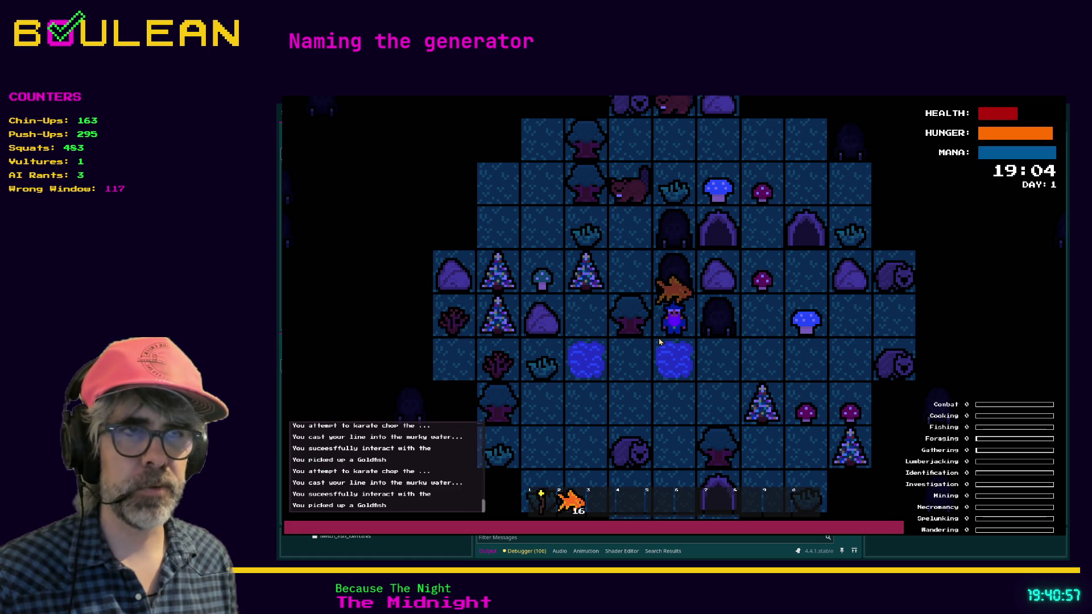
pyautogui.press('Down')
pyautogui.press('Down')
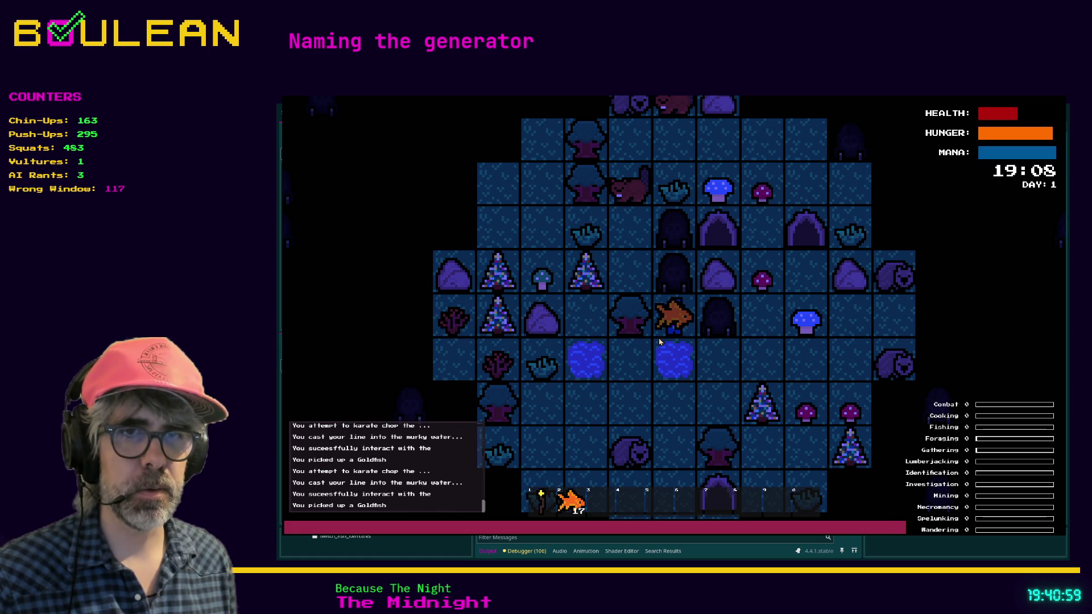
pyautogui.press('Up')
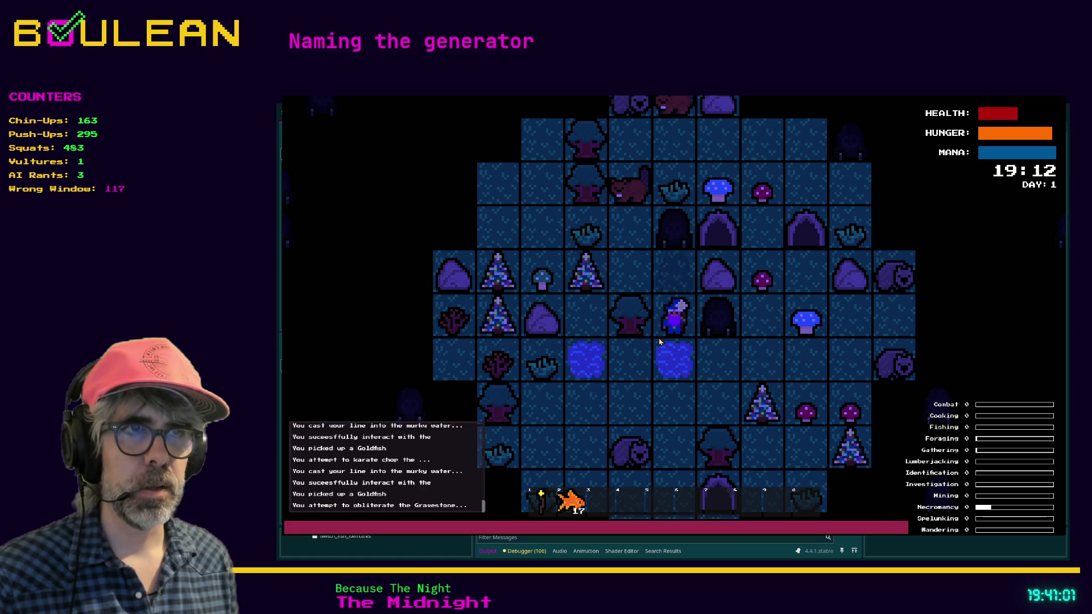
pyautogui.press('Up')
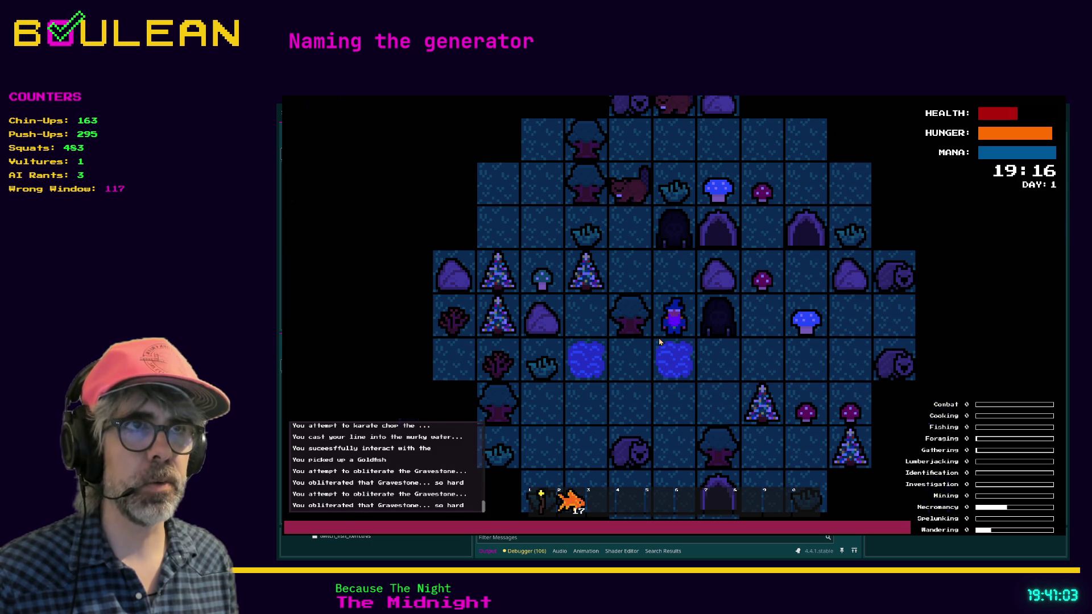
pyautogui.press('Up')
pyautogui.press('Up')
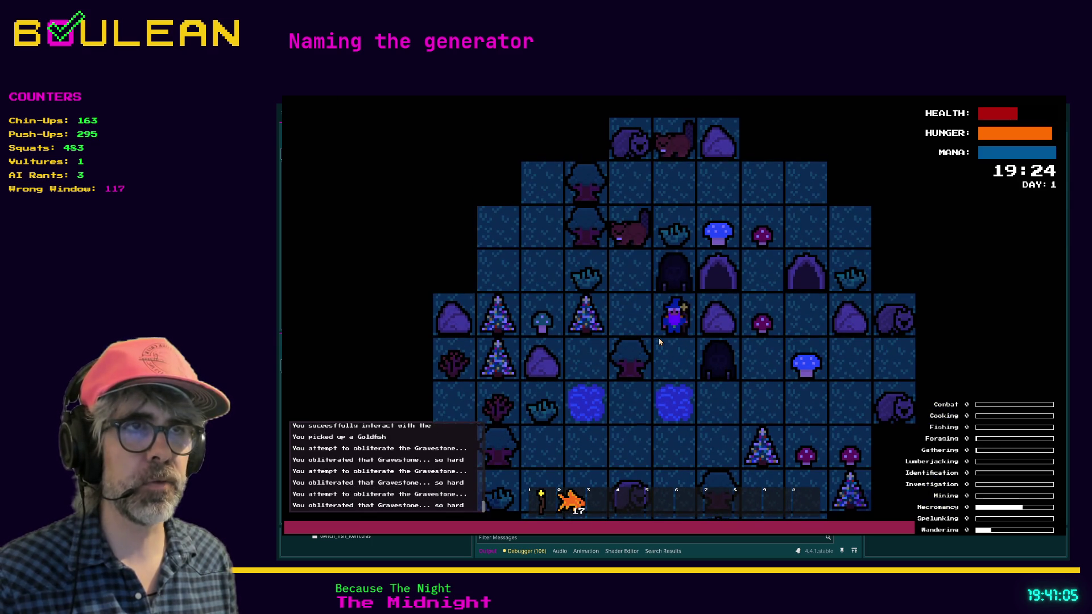
pyautogui.press('Up')
pyautogui.press('Up')
pyautogui.press('Up')
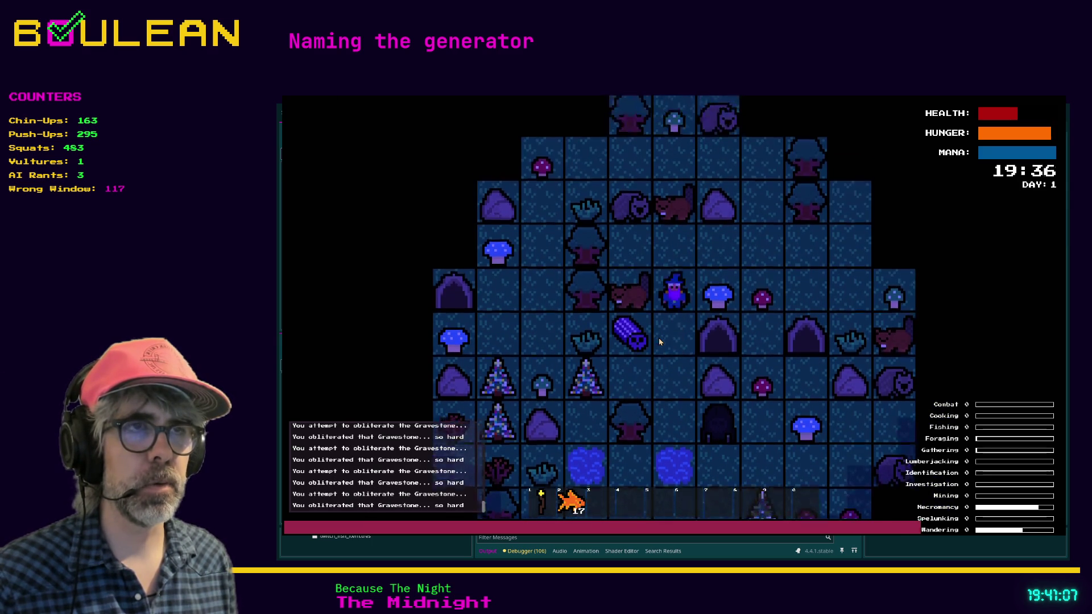
pyautogui.press('Right')
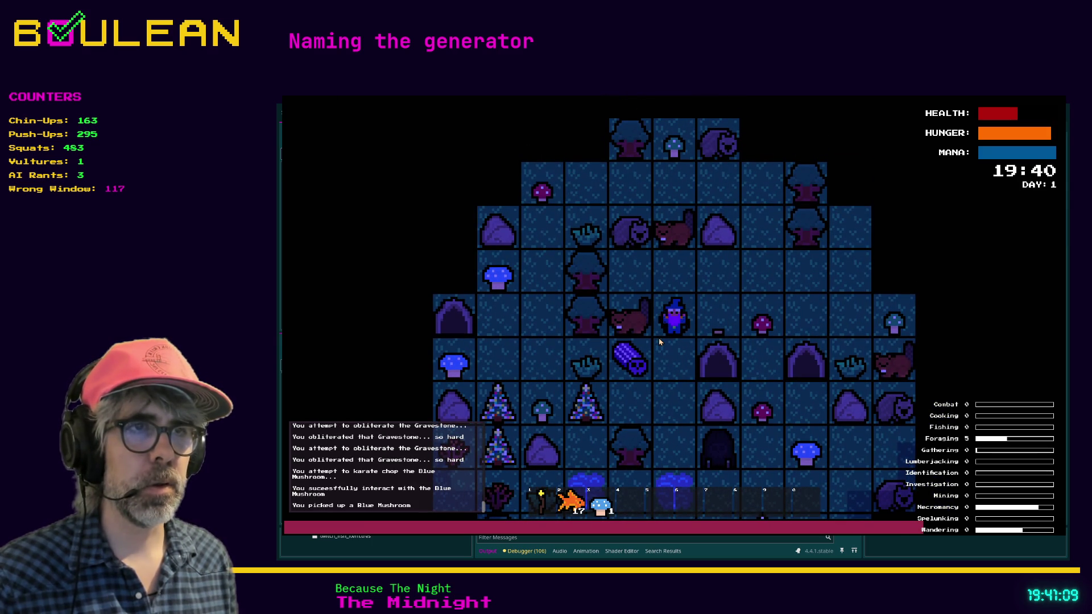
pyautogui.press('Down')
pyautogui.press('Left')
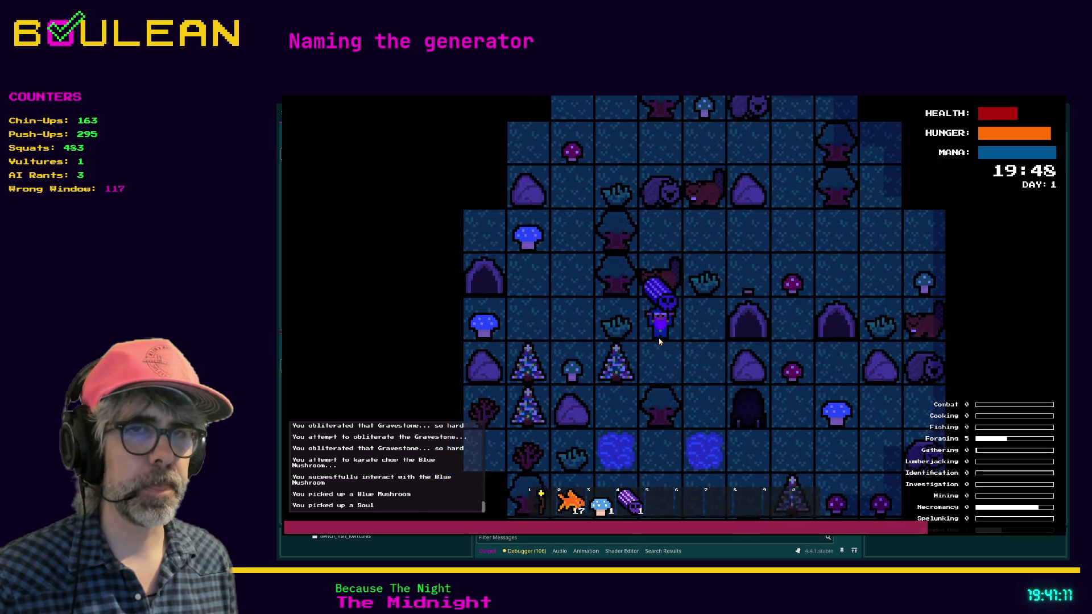
# Step: Walk back to the water, fish twice more, and stop the game with F8
pyautogui.press('Right')
pyautogui.press('Down')
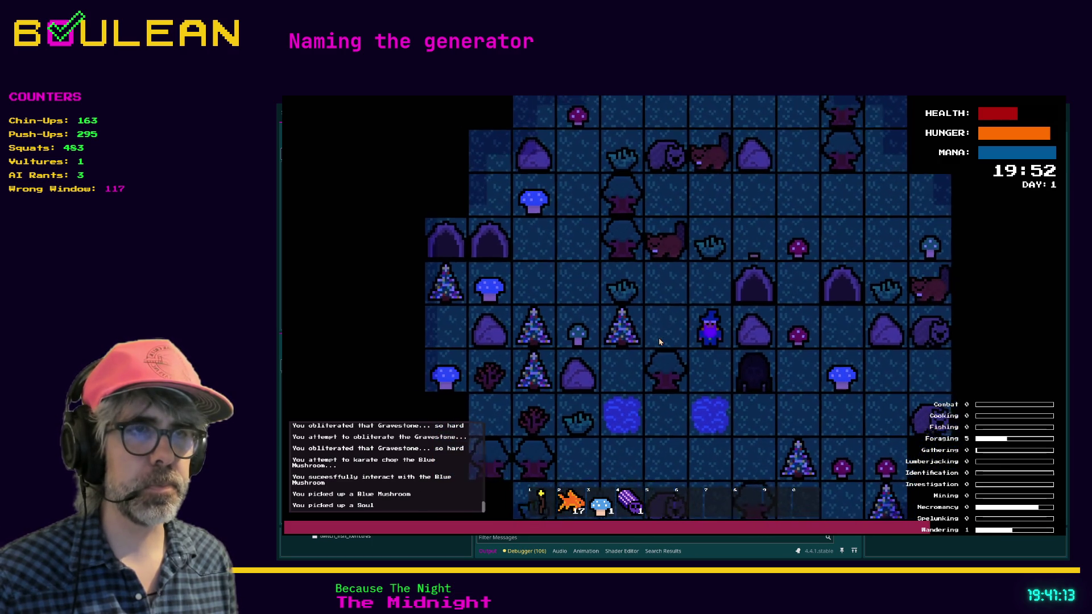
pyautogui.press('Down')
pyautogui.press('Down')
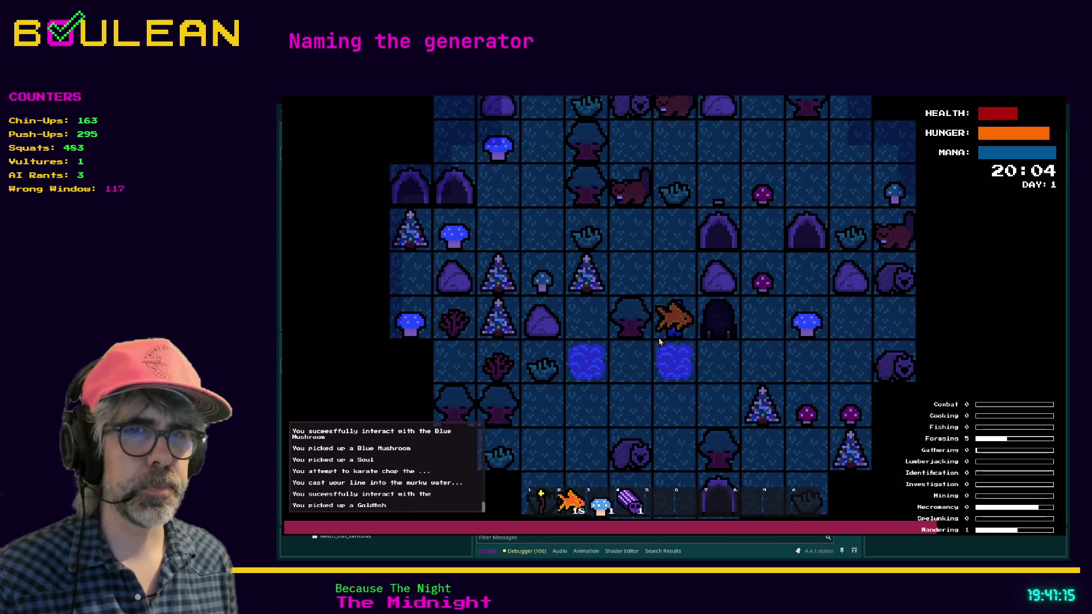
pyautogui.press('Down')
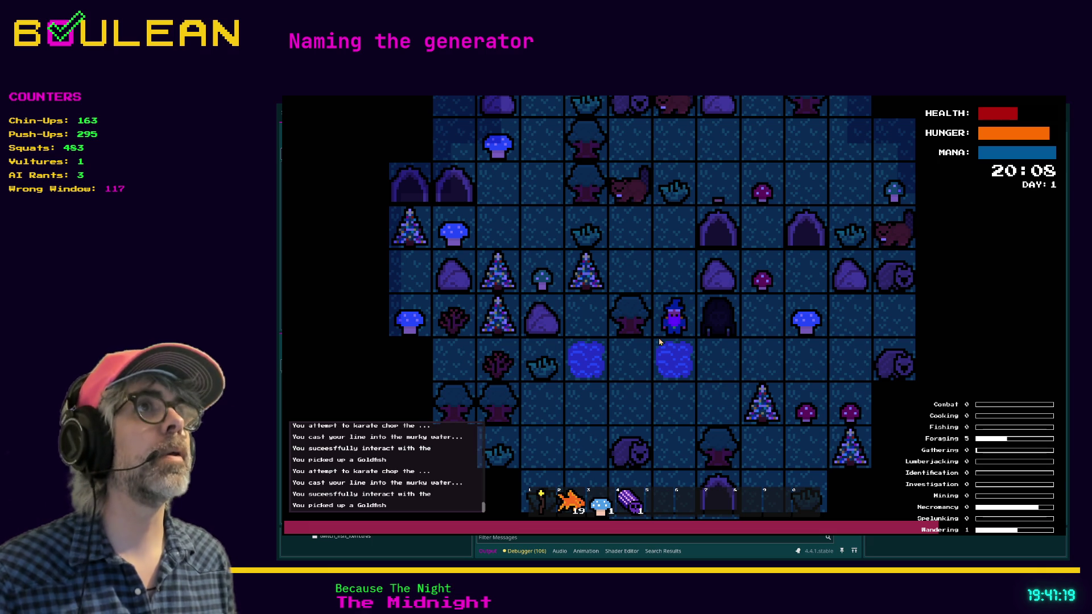
pyautogui.press('Down')
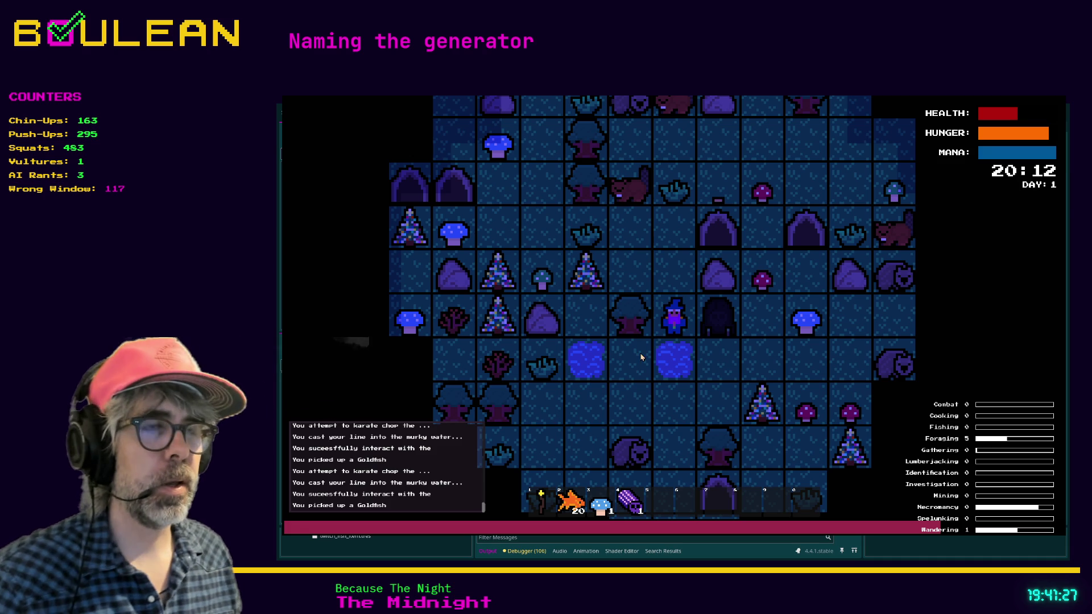
pyautogui.press('F8')
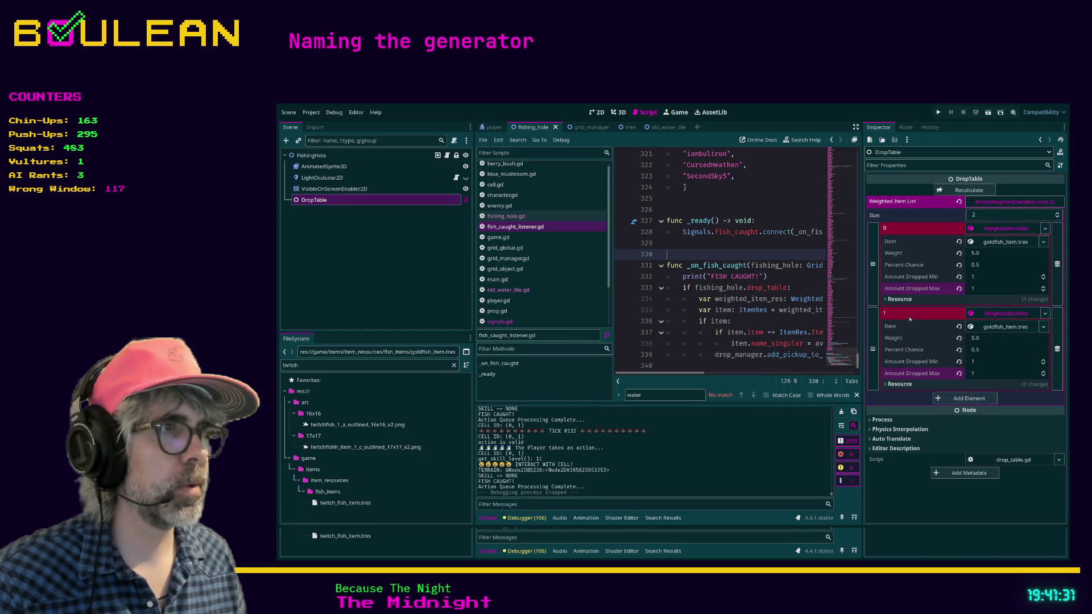
# Step: Replace the second entry's item with twitch_fish_item.tres and recalculate the drop chances
pyautogui.click(959, 327)
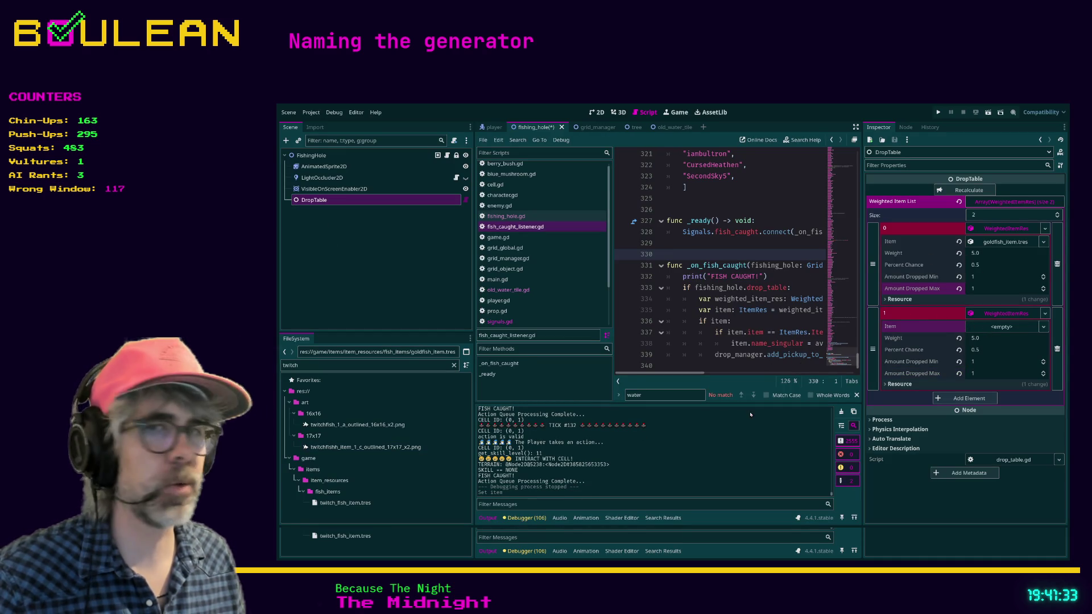
pyautogui.moveTo(317, 533)
pyautogui.mouseDown()
pyautogui.moveTo(671, 441)
pyautogui.moveTo(1001, 331)
pyautogui.mouseUp()
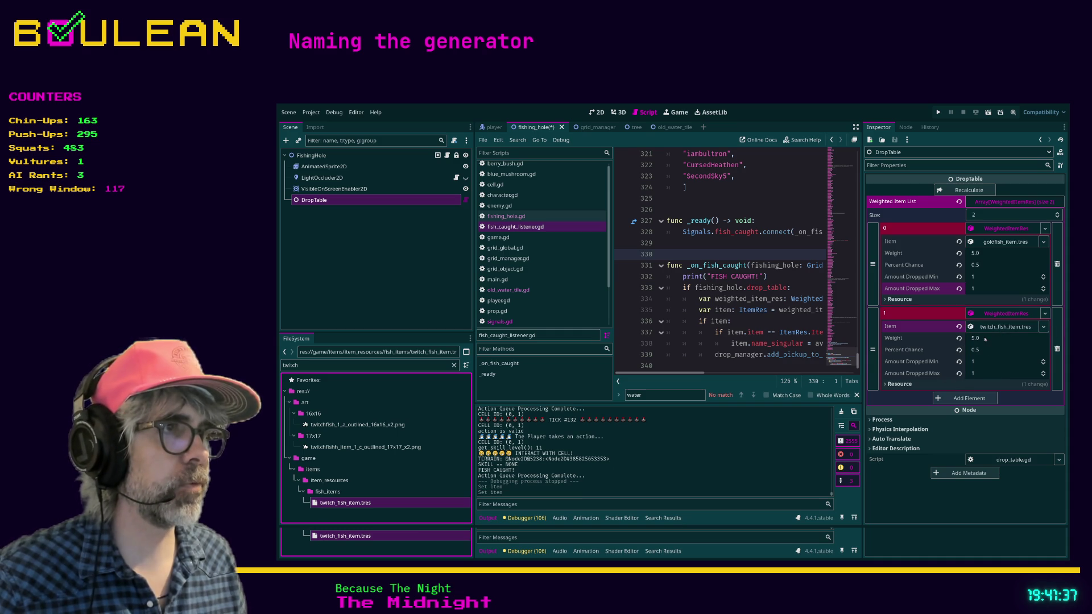
pyautogui.click(965, 192)
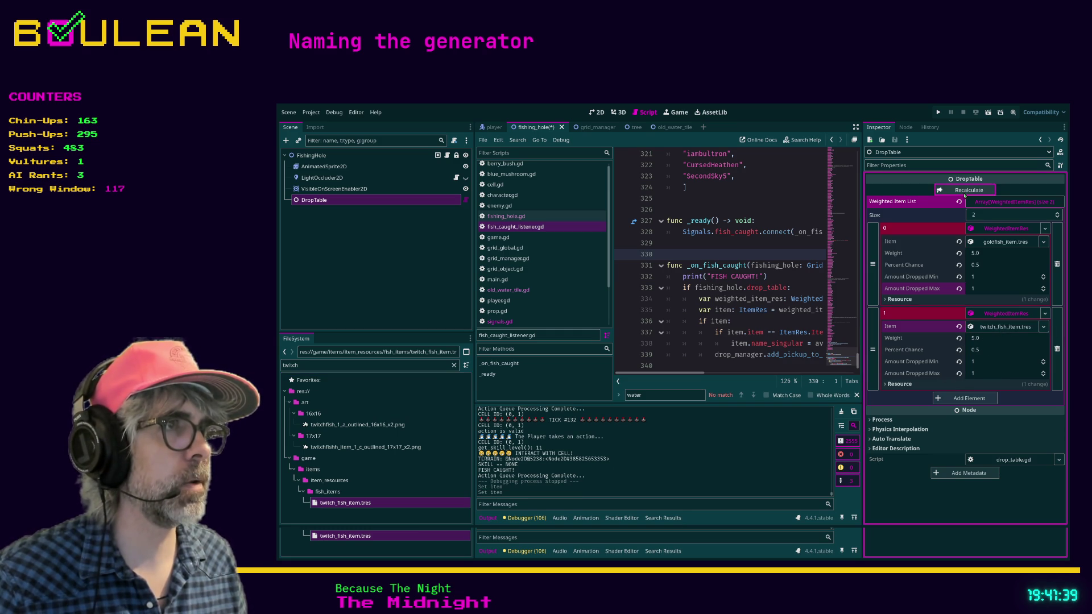
# Step: Weight goldfish 1.0 and twitch fish 9.0, recalculate chances, and save the scene
pyautogui.click(985, 254)
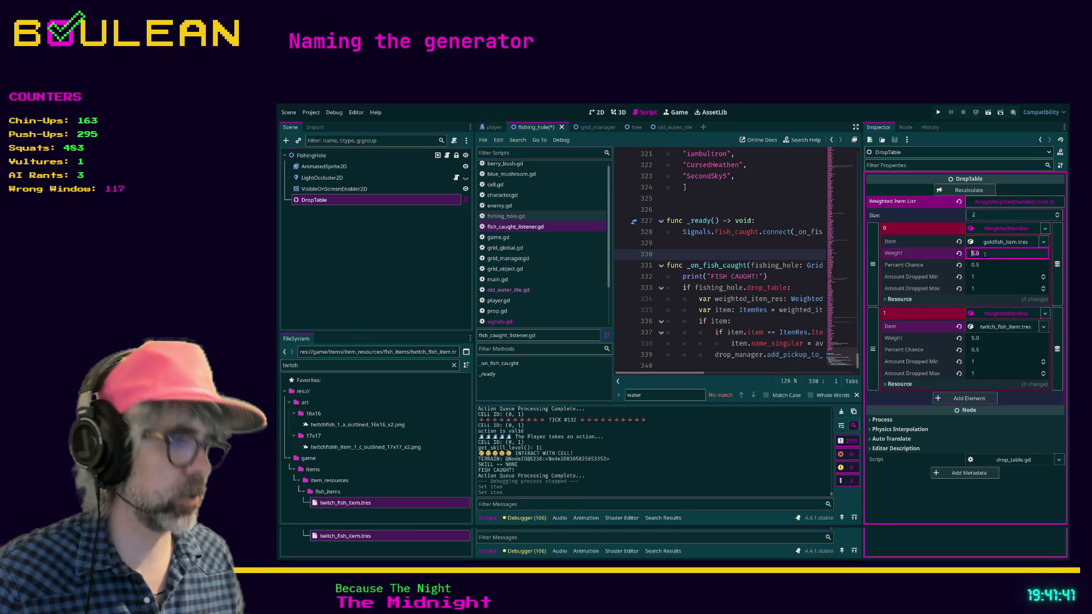
pyautogui.write('1')
pyautogui.click(981, 338)
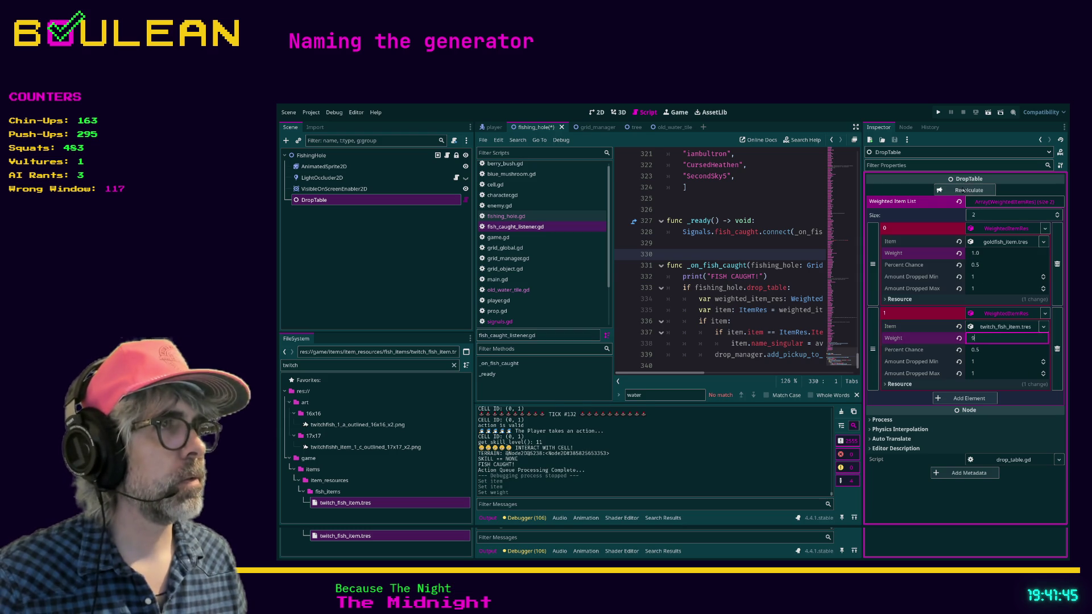
pyautogui.click(964, 191)
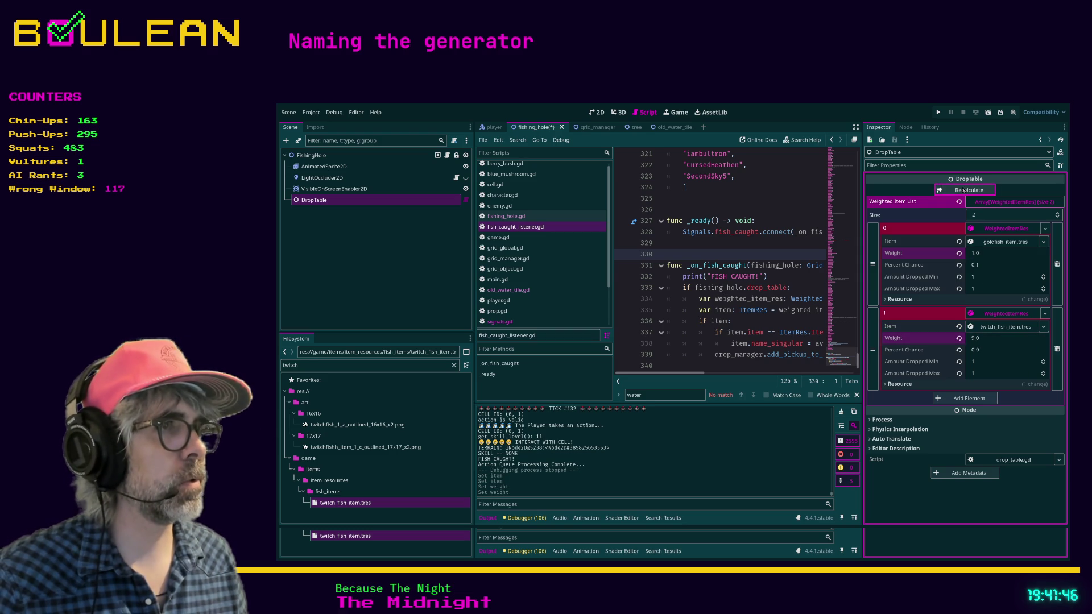
pyautogui.click(764, 325)
pyautogui.hotkey('ctrl', 's')
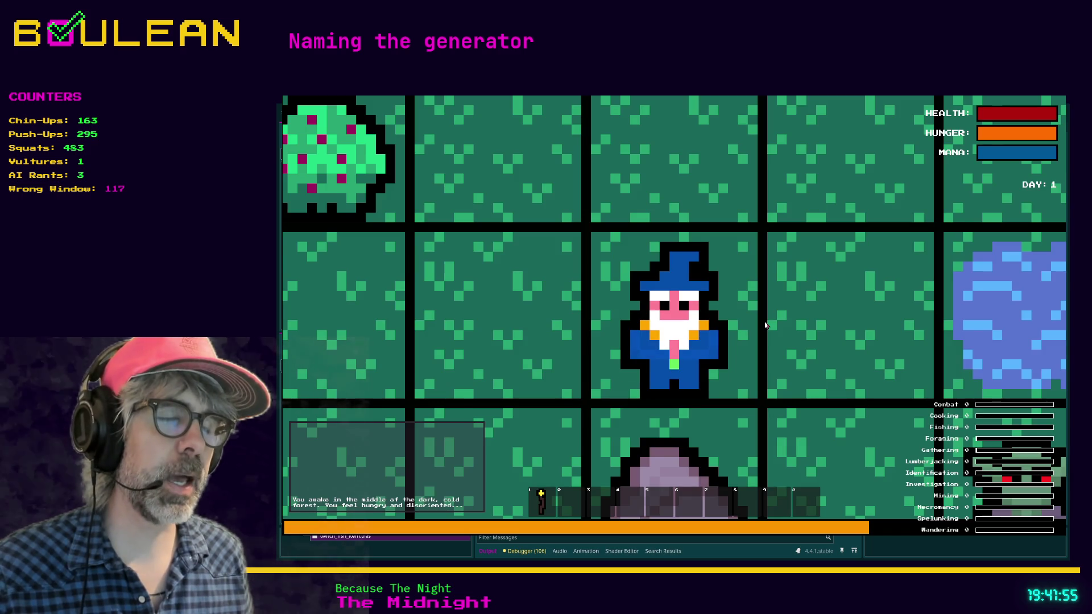
# Step: Zoom out in the running game, step the wizard toward the pond, and open the debug menu
pyautogui.scroll(-3, 764, 325)
pyautogui.scroll(-2, 764, 325)
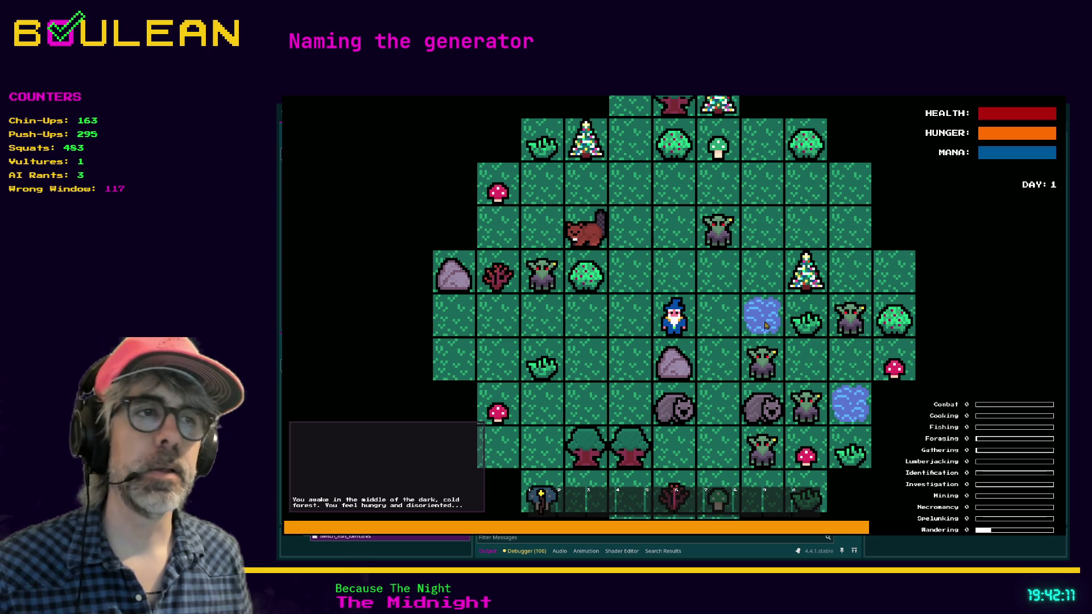
pyautogui.click(765, 325)
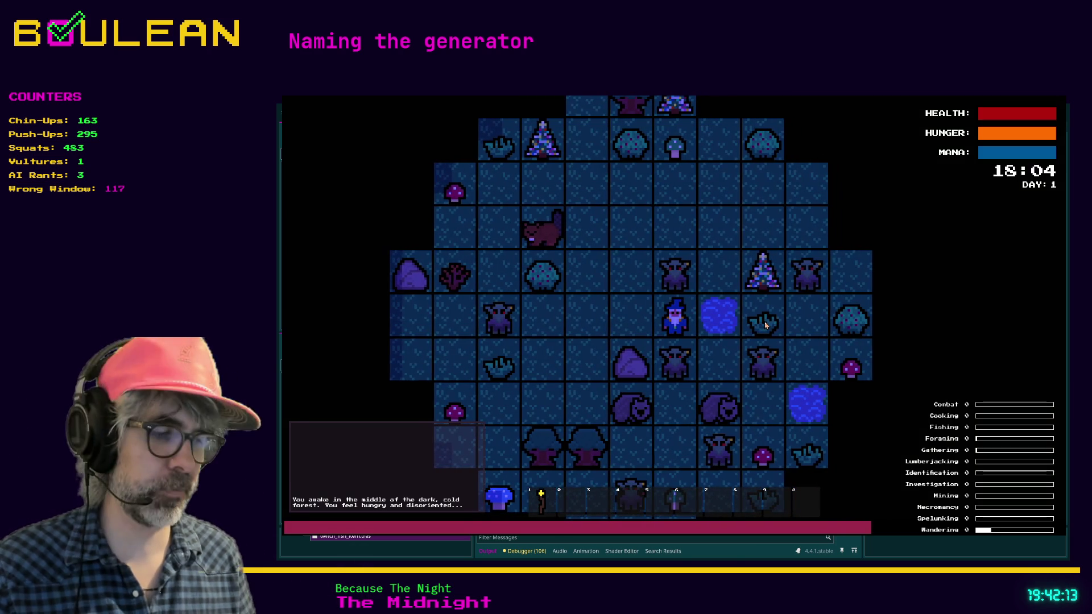
pyautogui.press('`')
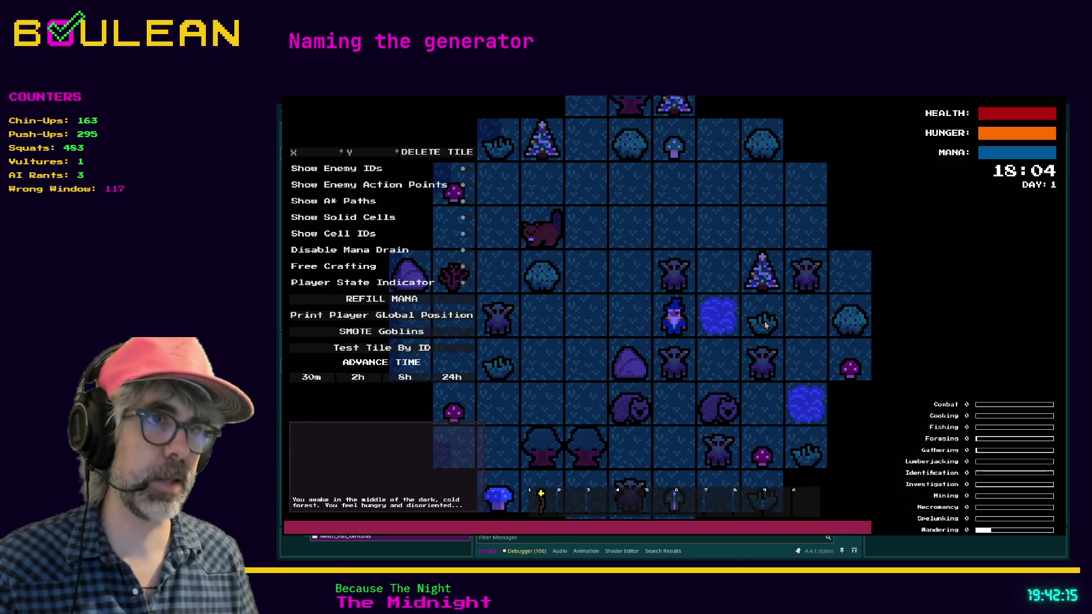
# Step: Smite all goblins from the debug menu, then fish in the pond with E
pyautogui.click(385, 336)
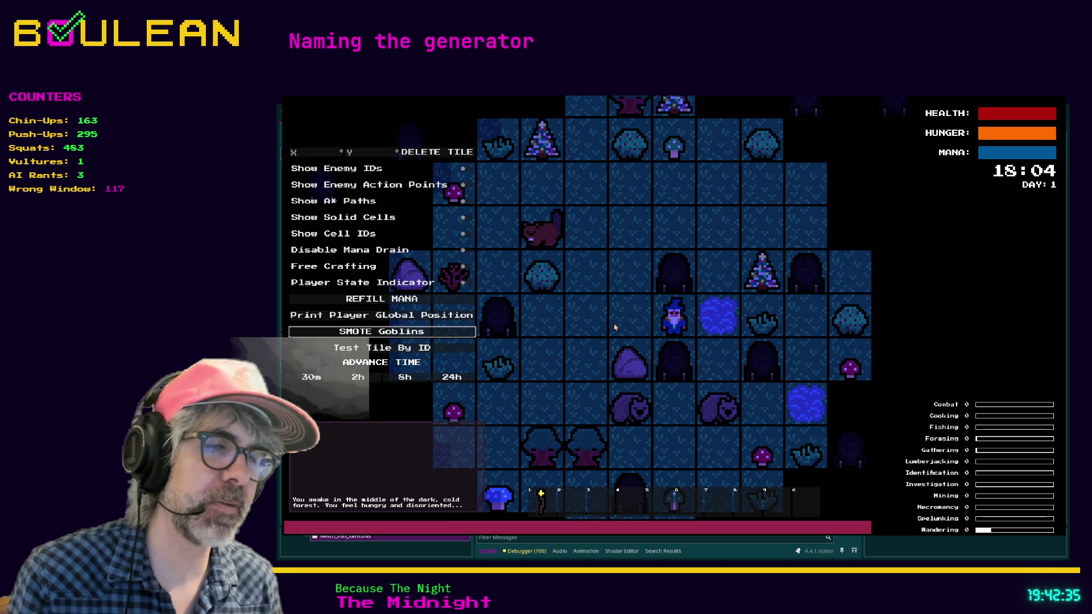
pyautogui.press('e')
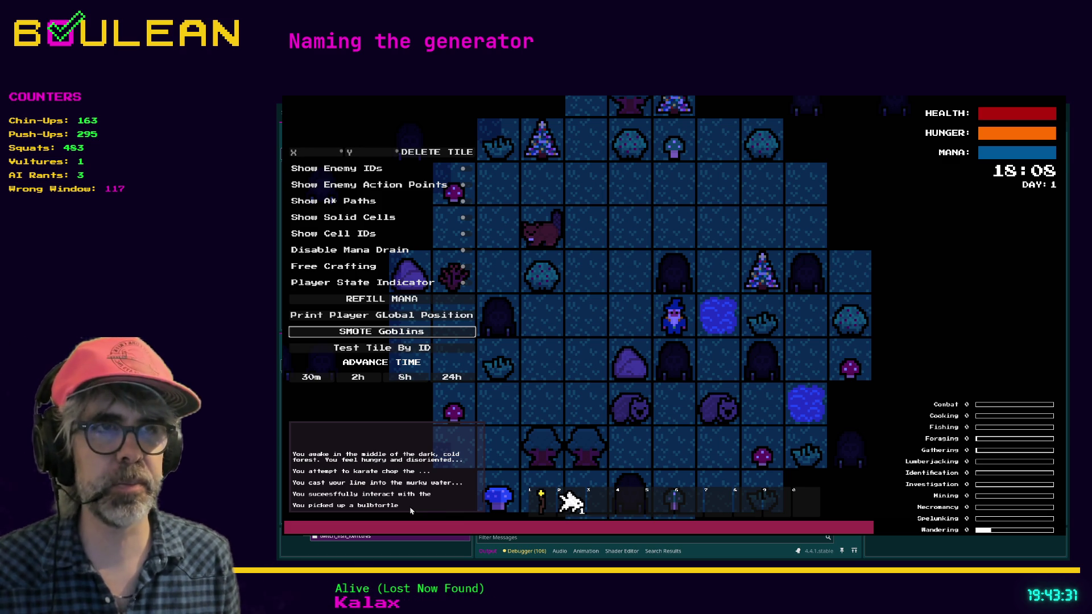
# Step: Fish the pond five more times to test the drop weights, then stop with F8
pyautogui.press('e')
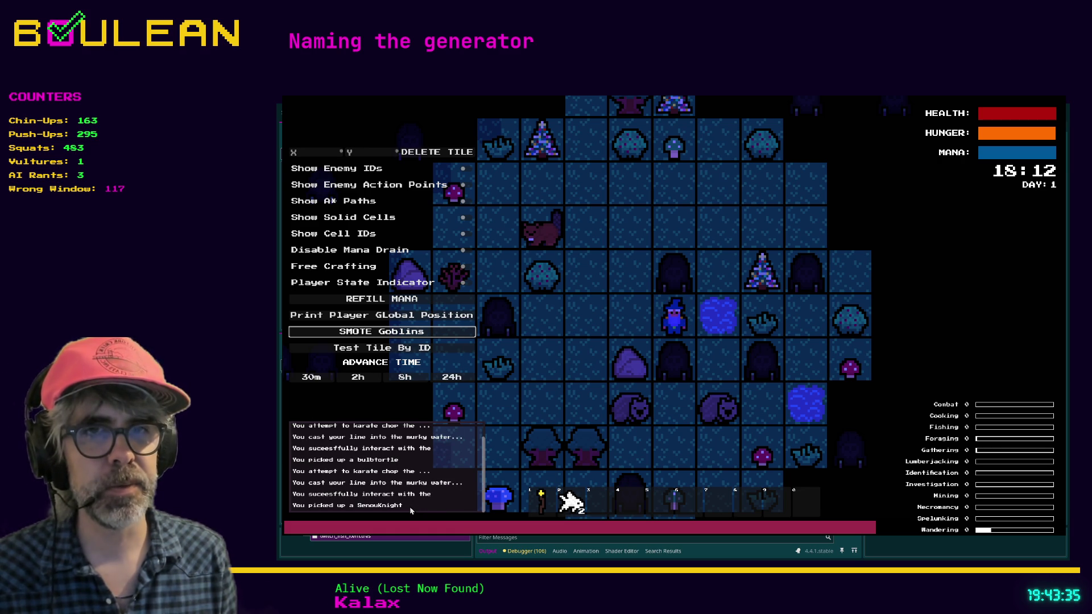
pyautogui.press('e')
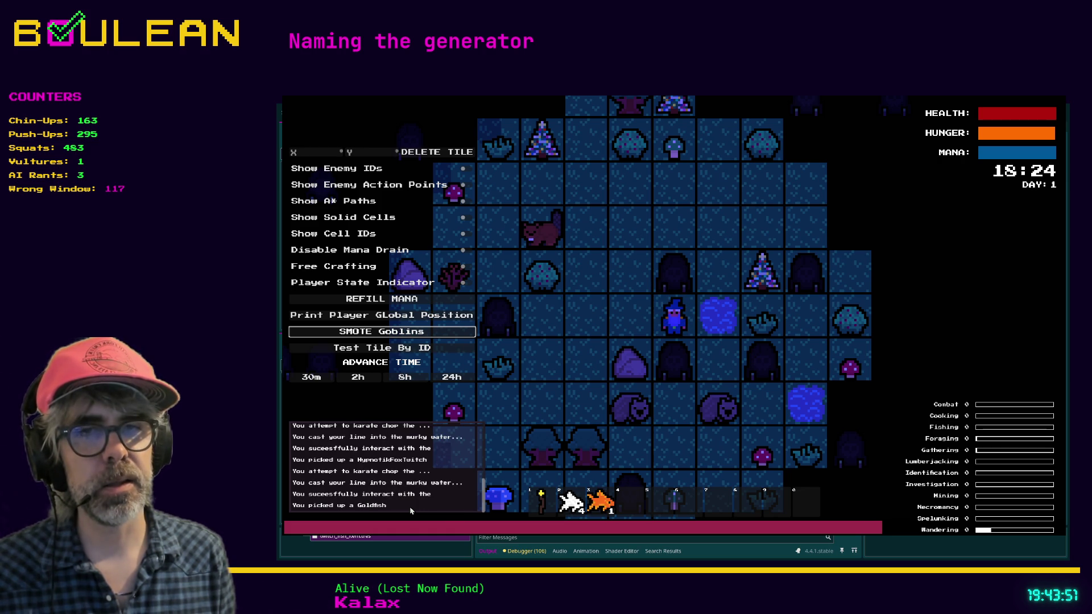
pyautogui.press('e')
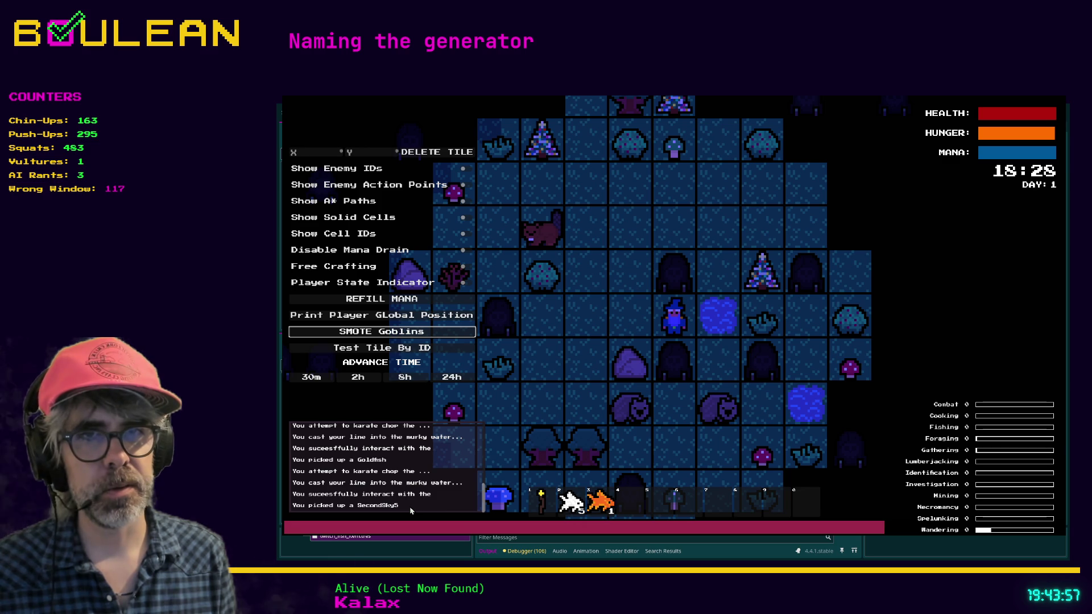
pyautogui.press('e')
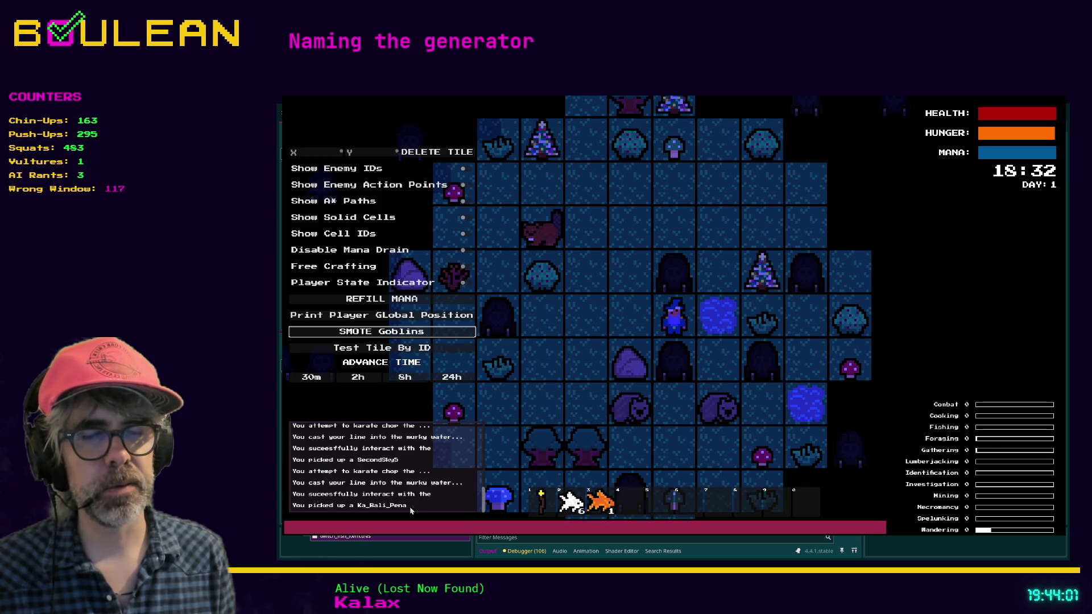
pyautogui.press('e')
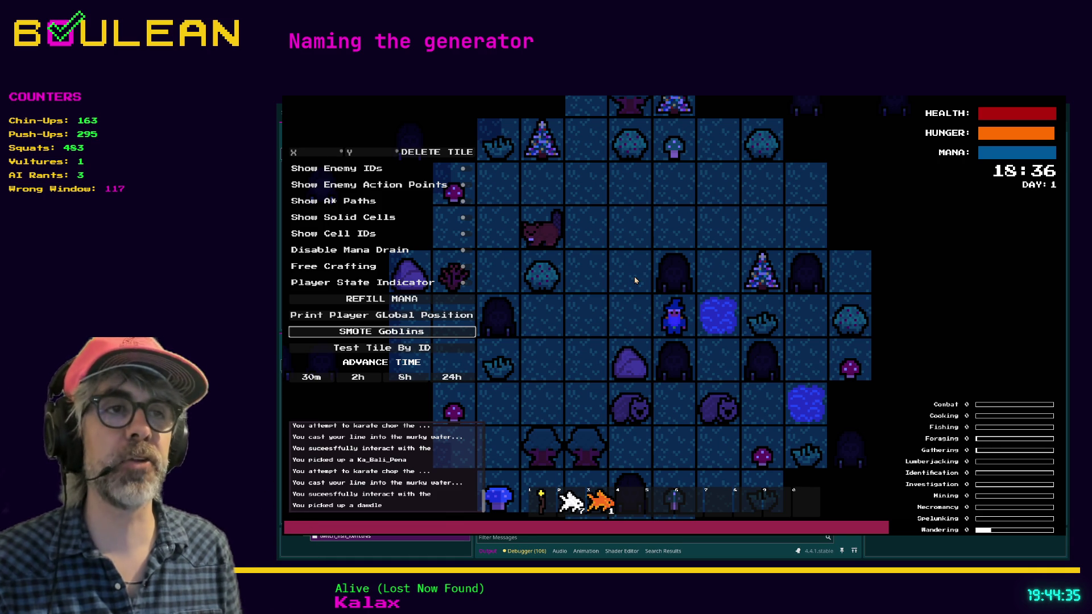
pyautogui.press('F8')
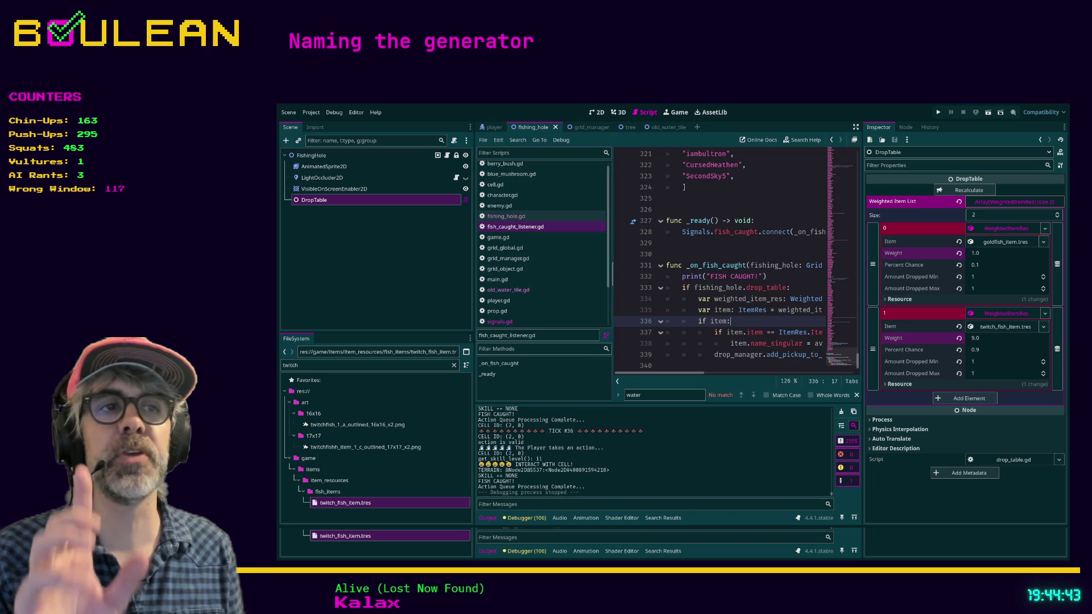
# Step: Widen the code area with the splitters and select the last four follower names in the array
pyautogui.moveTo(613, 272); pyautogui.dragTo(595, 272)
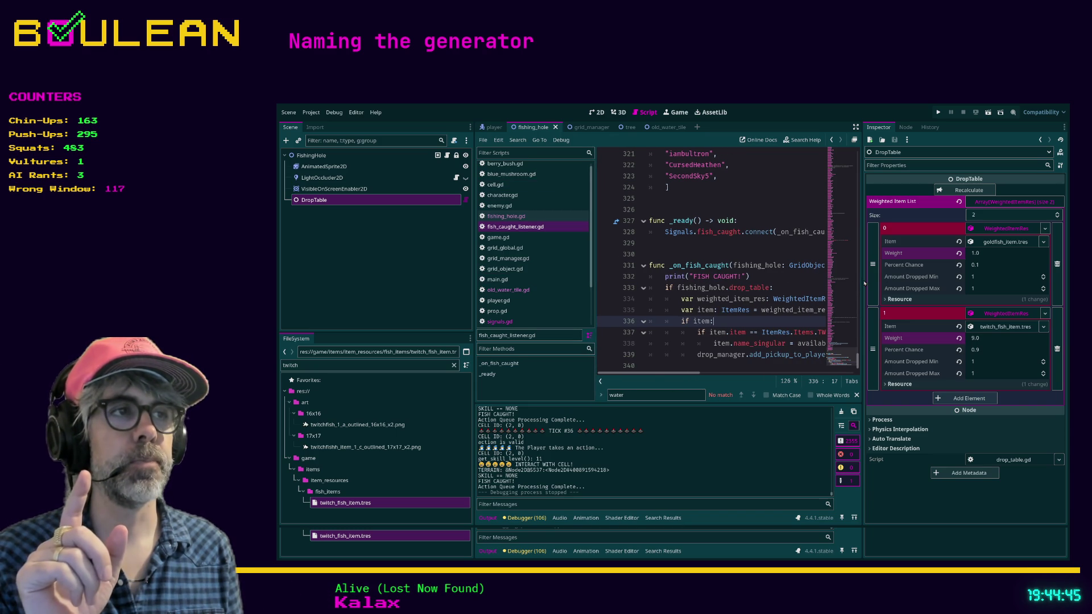
pyautogui.moveTo(862, 281); pyautogui.dragTo(937, 287)
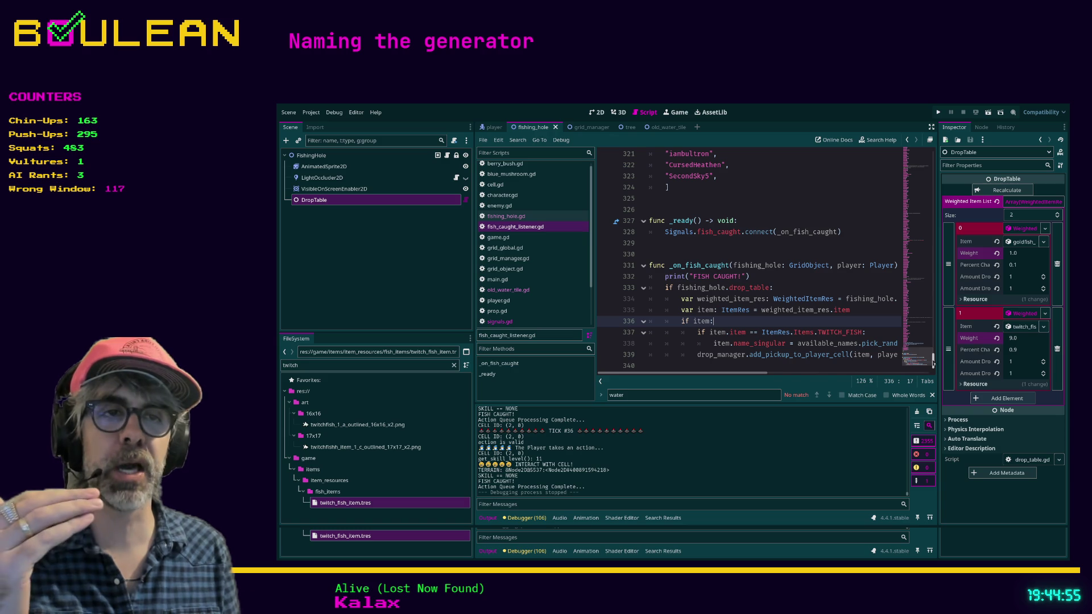
pyautogui.scroll(4, 933, 367)
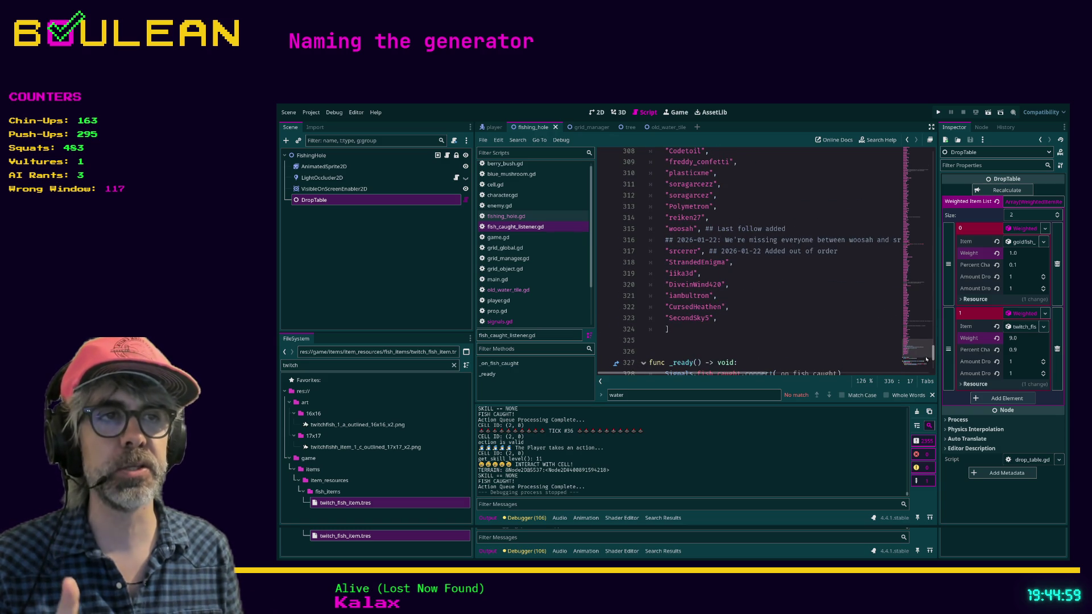
pyautogui.moveTo(702, 340); pyautogui.dragTo(635, 141)
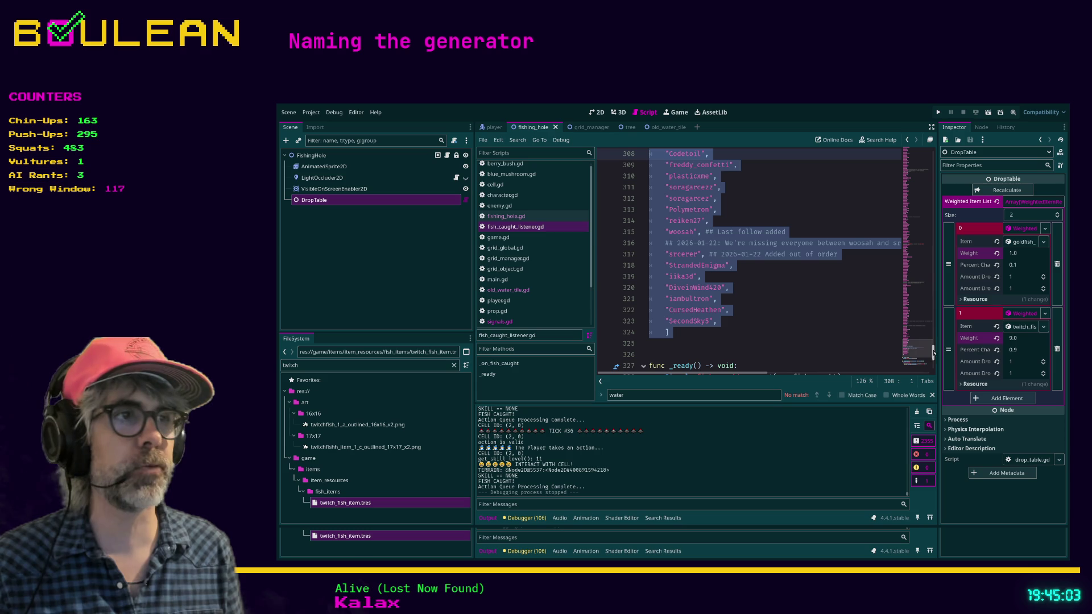
pyautogui.scroll(4, 933, 355)
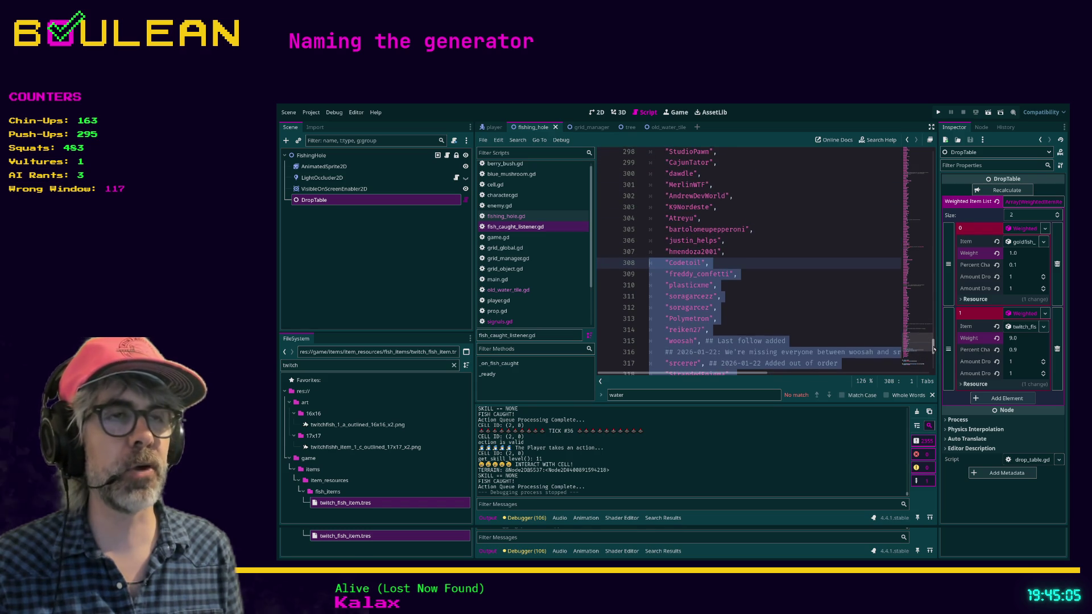
pyautogui.moveTo(933, 348)
pyautogui.mouseDown()
pyautogui.moveTo(926, 310)
pyautogui.moveTo(926, 339)
pyautogui.mouseUp()
pyautogui.moveTo(682, 336); pyautogui.dragTo(682, 373)
pyautogui.click(667, 335)
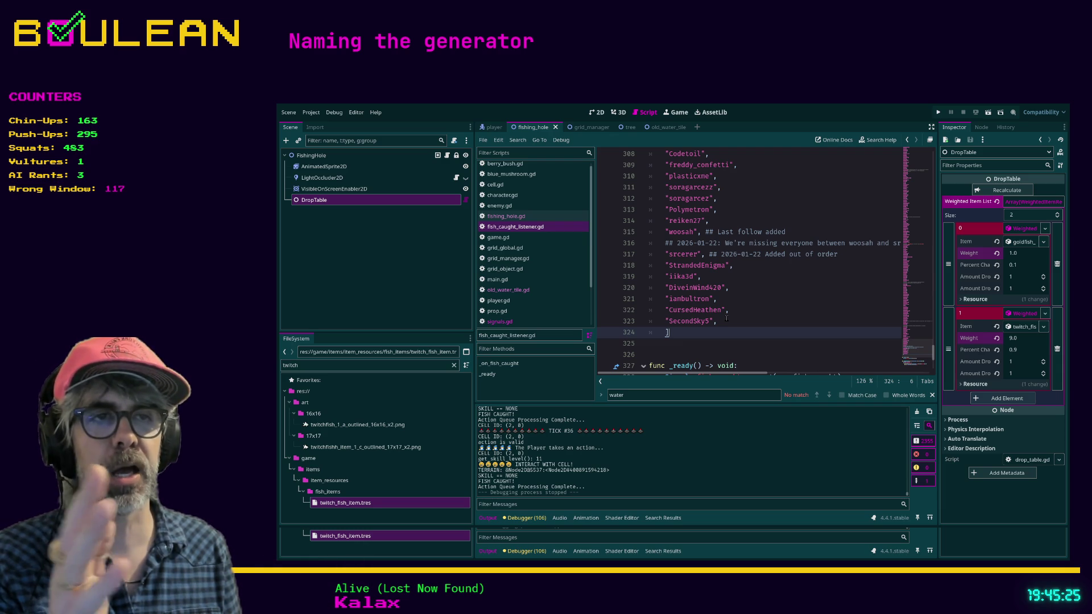
pyautogui.moveTo(726, 320); pyautogui.dragTo(648, 288)
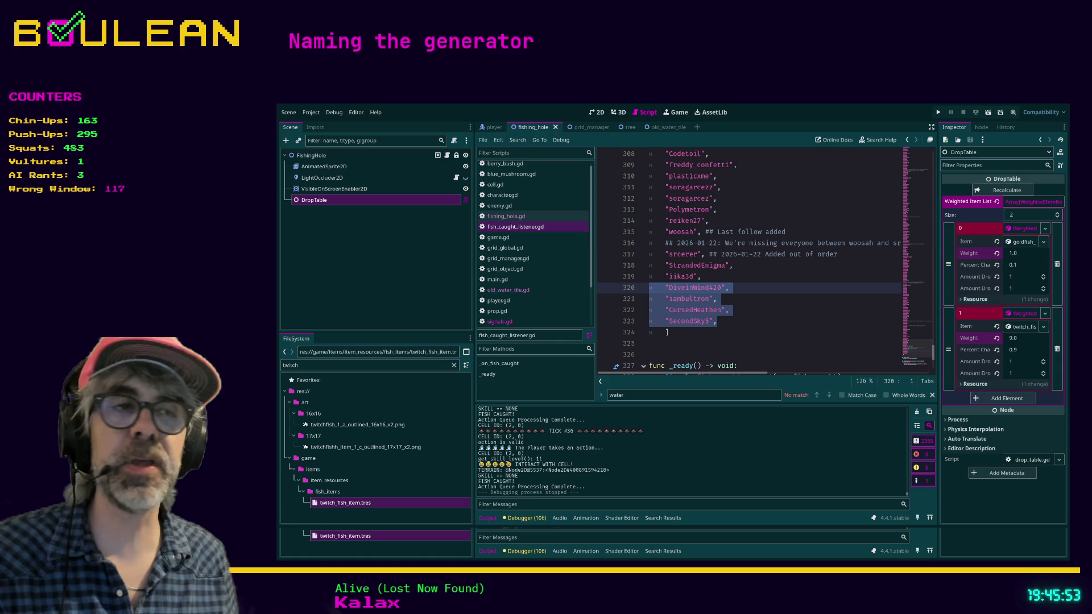
# Step: Deselect the names, place the caret on empty line 325, and run the game with F5
pyautogui.click(690, 335)
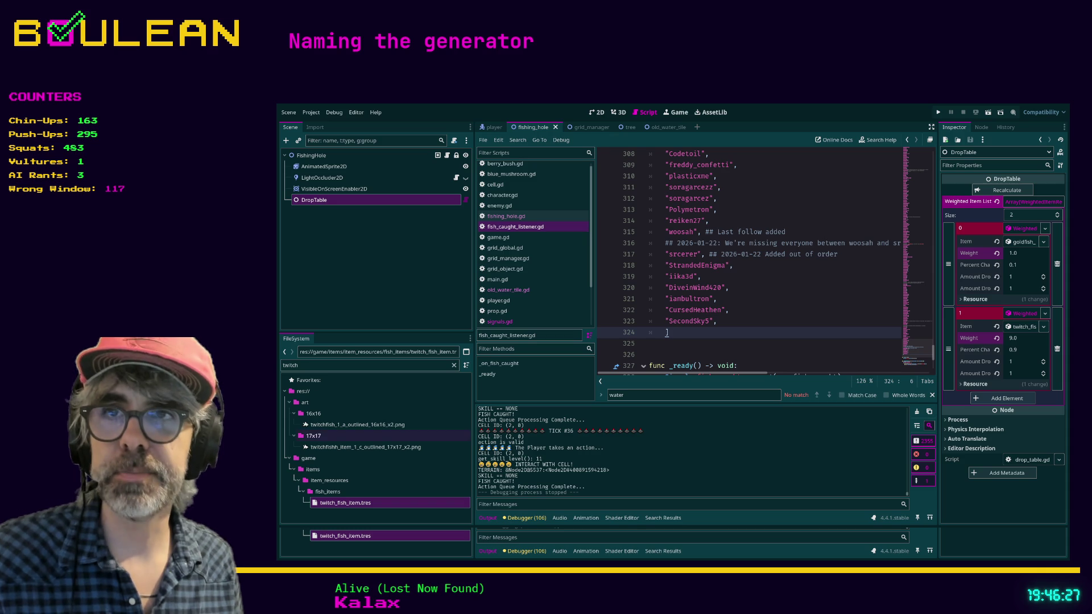
pyautogui.click(696, 345)
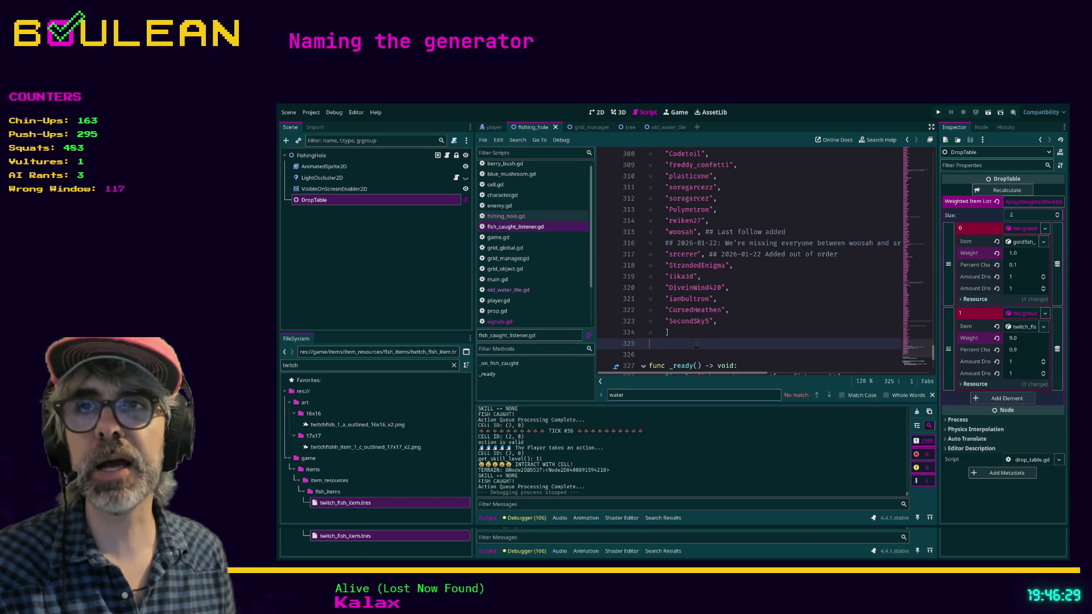
pyautogui.press('F5')
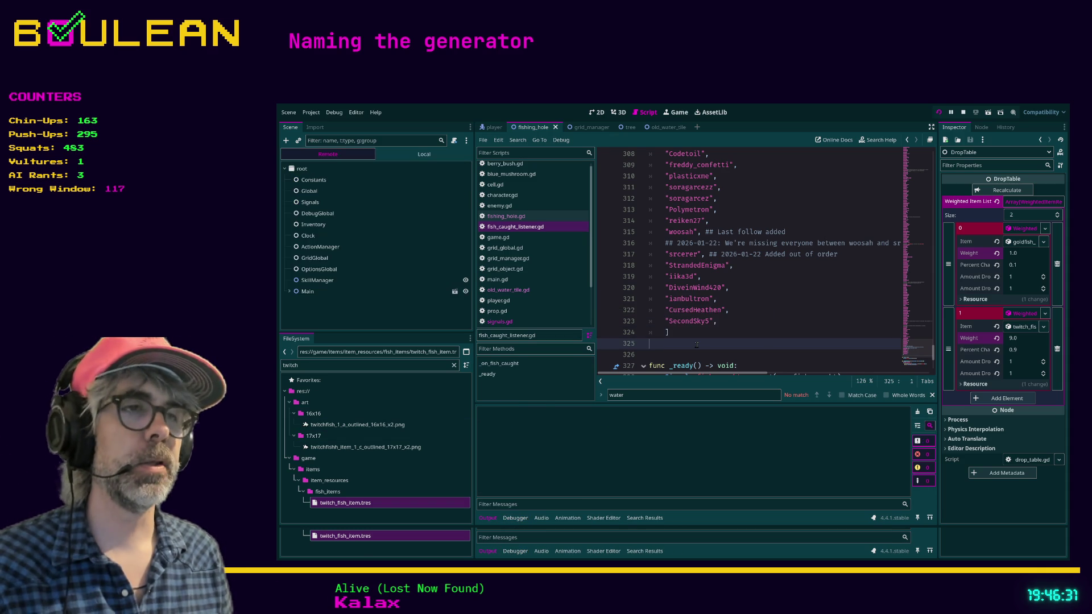
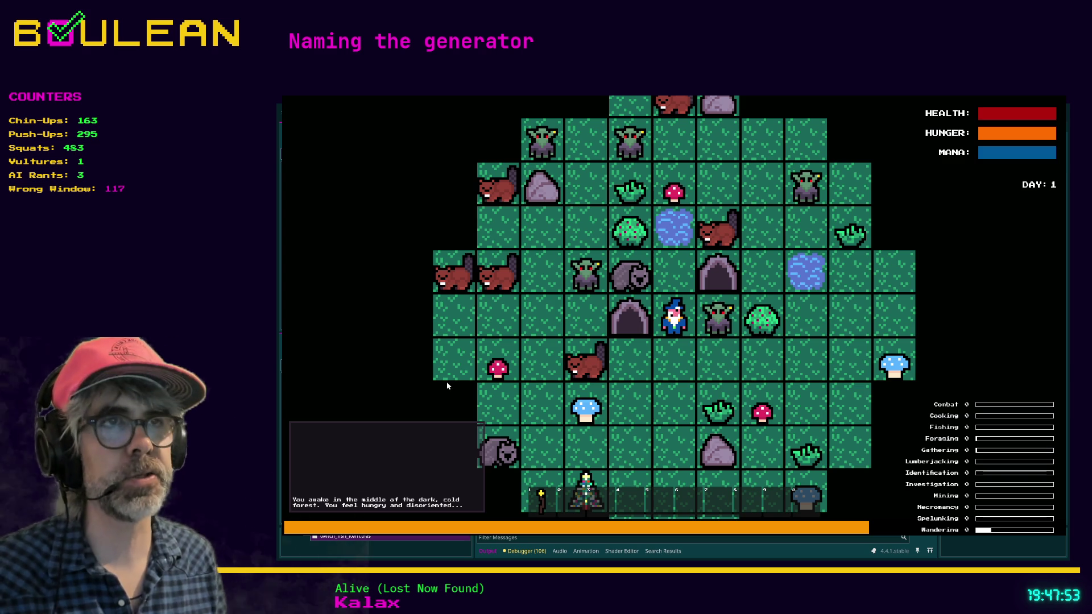
# Step: Move the wizard up one tile and fish repeatedly, landing viewer-named fish and a Goldfish
pyautogui.press('Up')
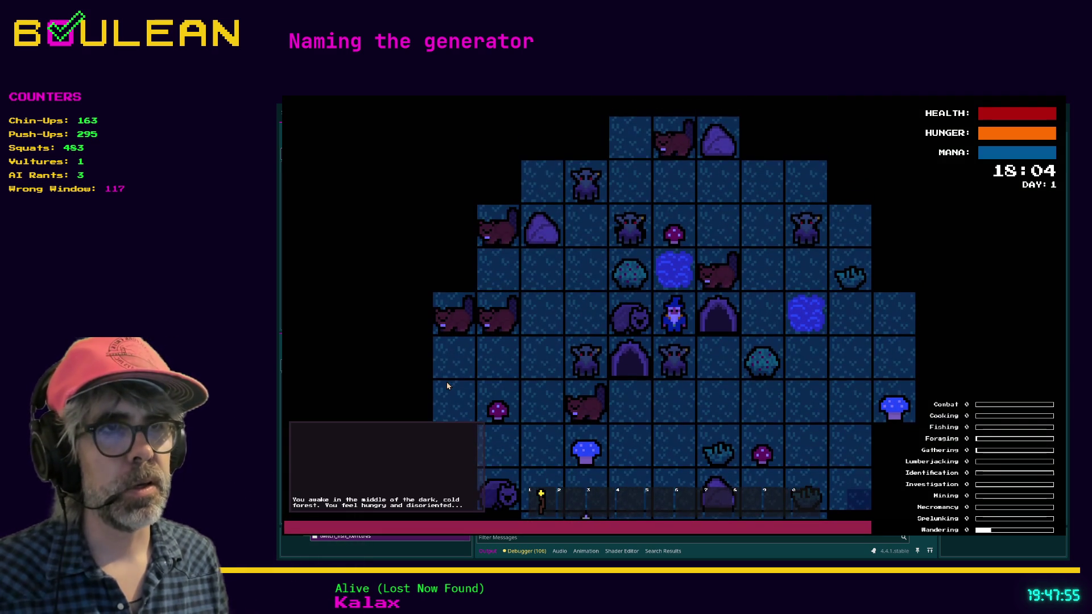
pyautogui.press('space')
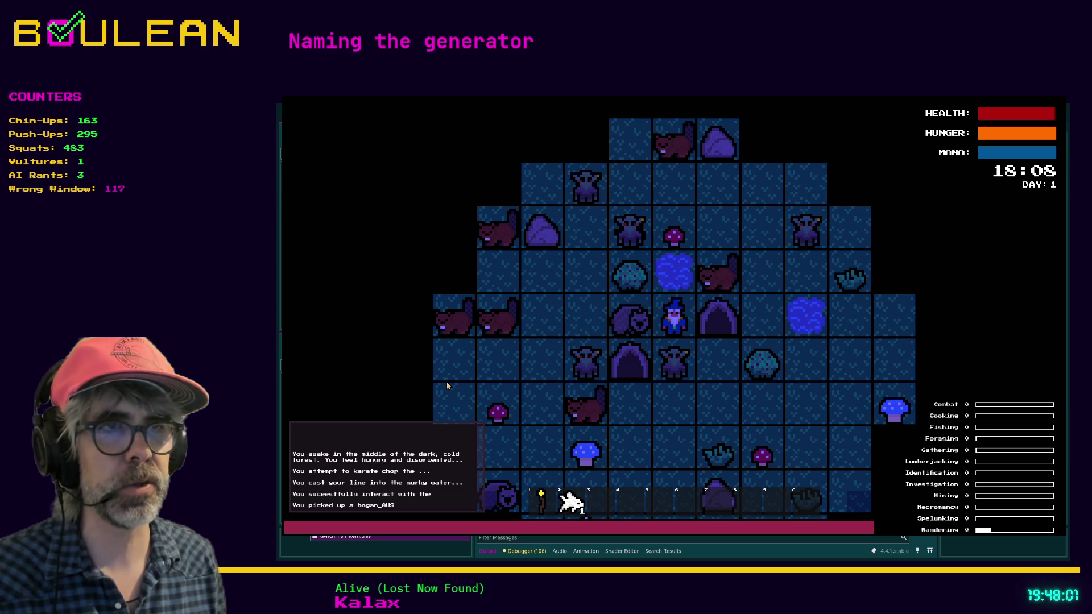
pyautogui.press('space')
pyautogui.press('space')
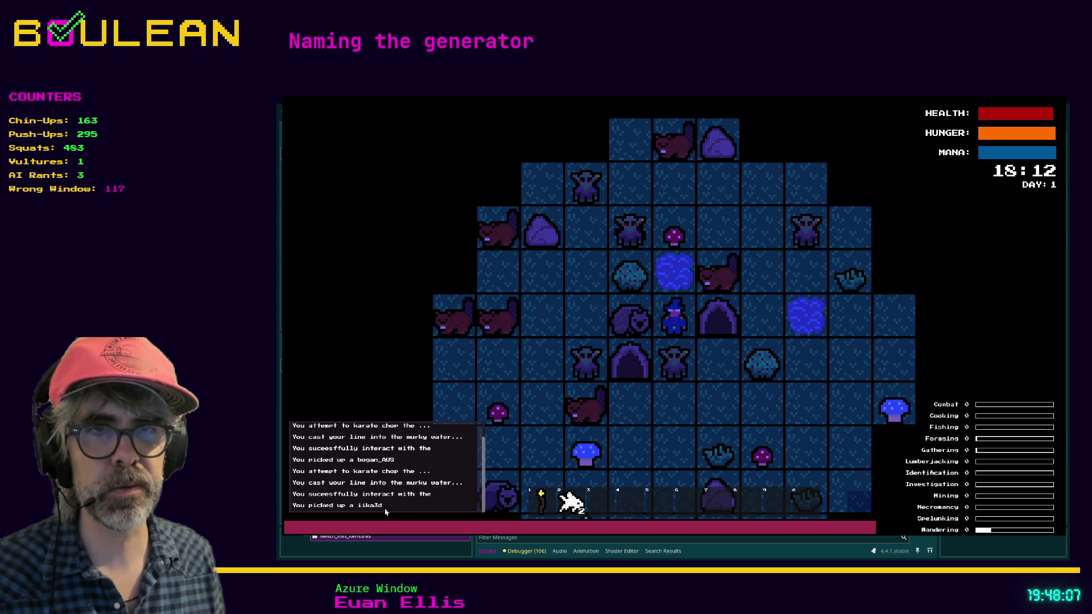
pyautogui.press('space')
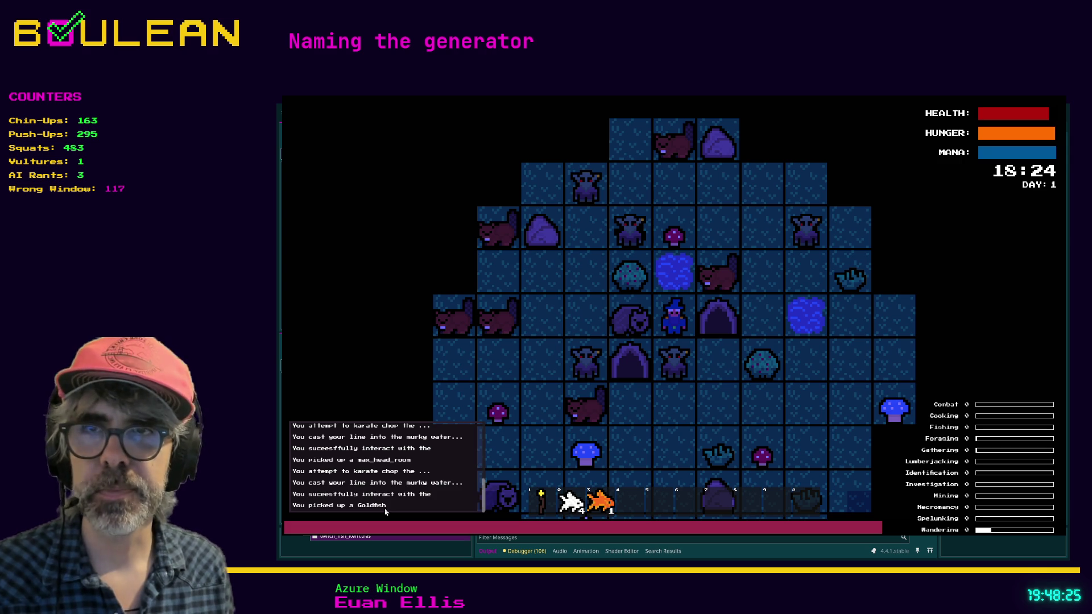
pyautogui.press('e')
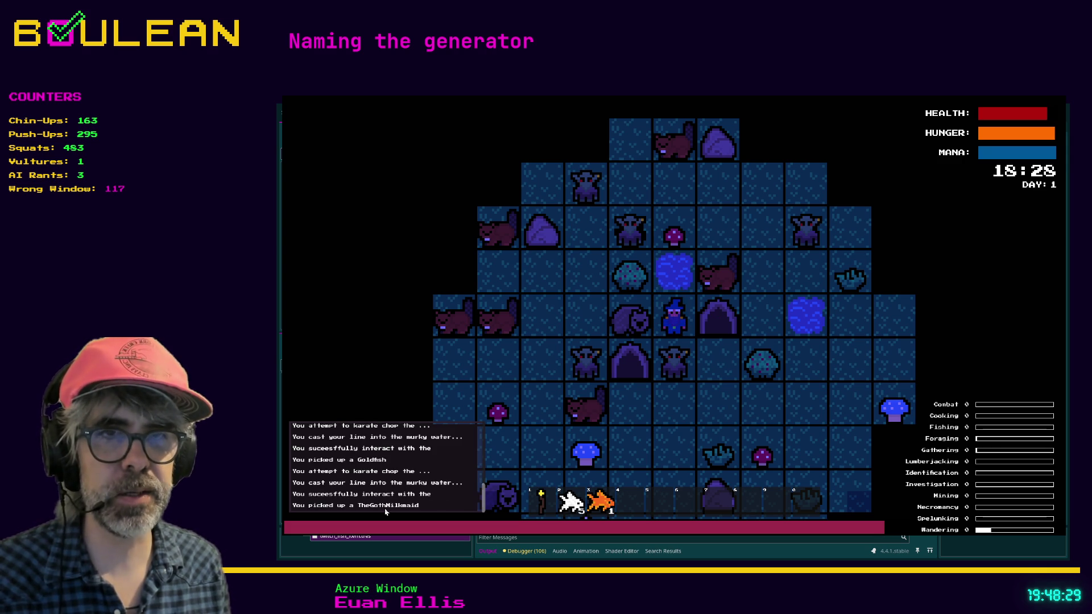
pyautogui.press('e')
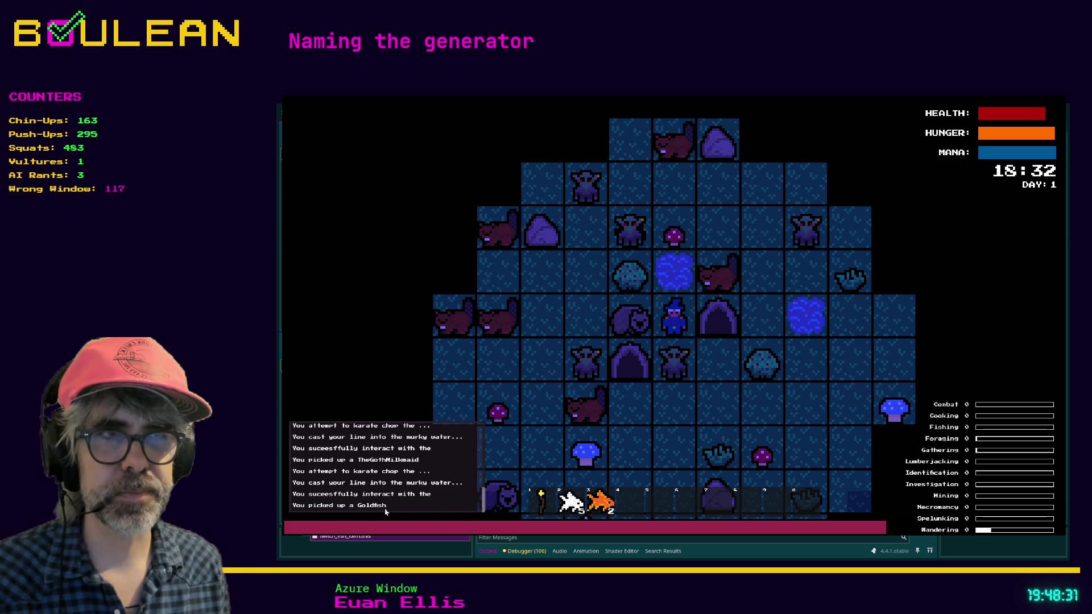
pyautogui.press('e')
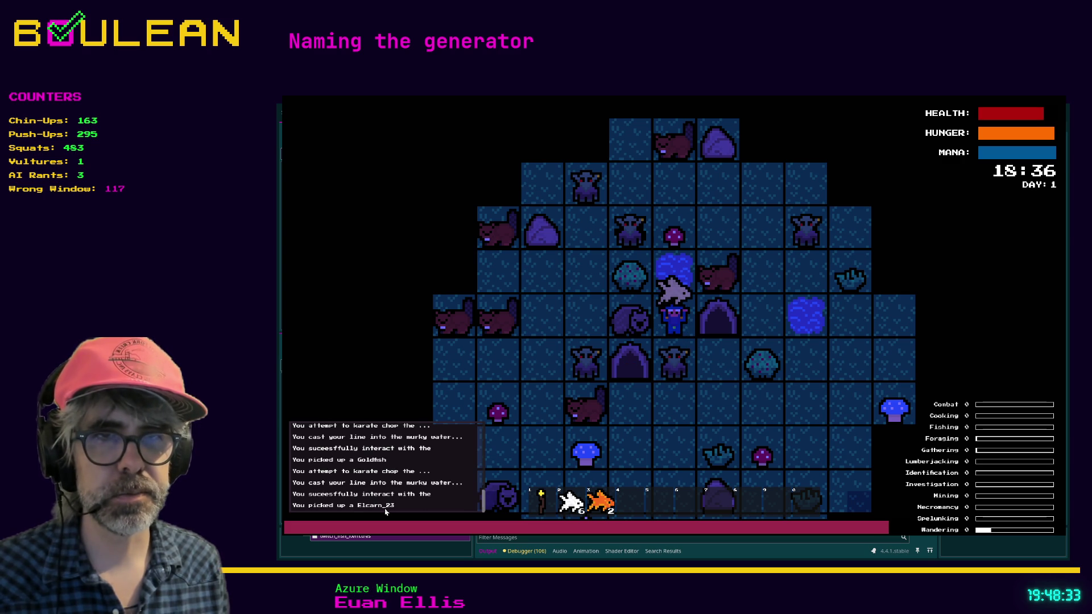
pyautogui.press('e')
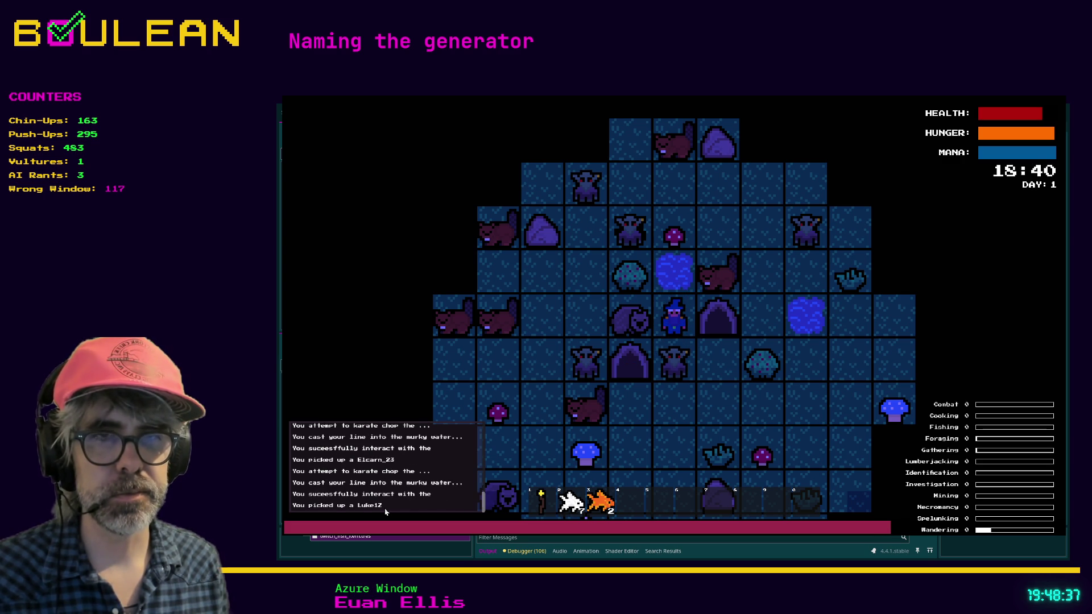
pyautogui.press('e')
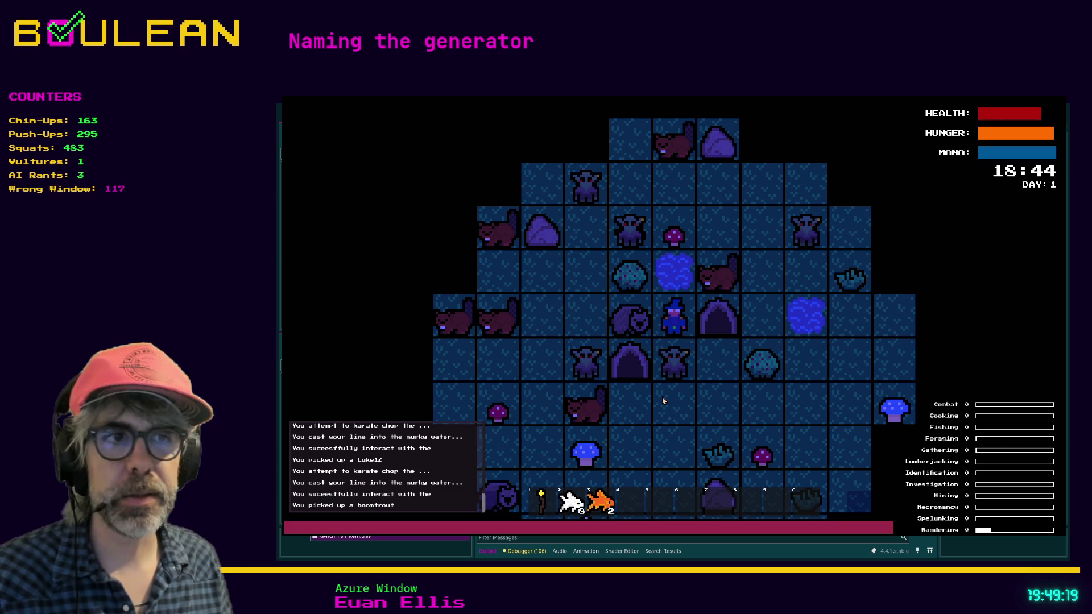
# Step: Step up a tile and keep fishing until the fish stack reaches 14 at 19:08
pyautogui.press('Up')
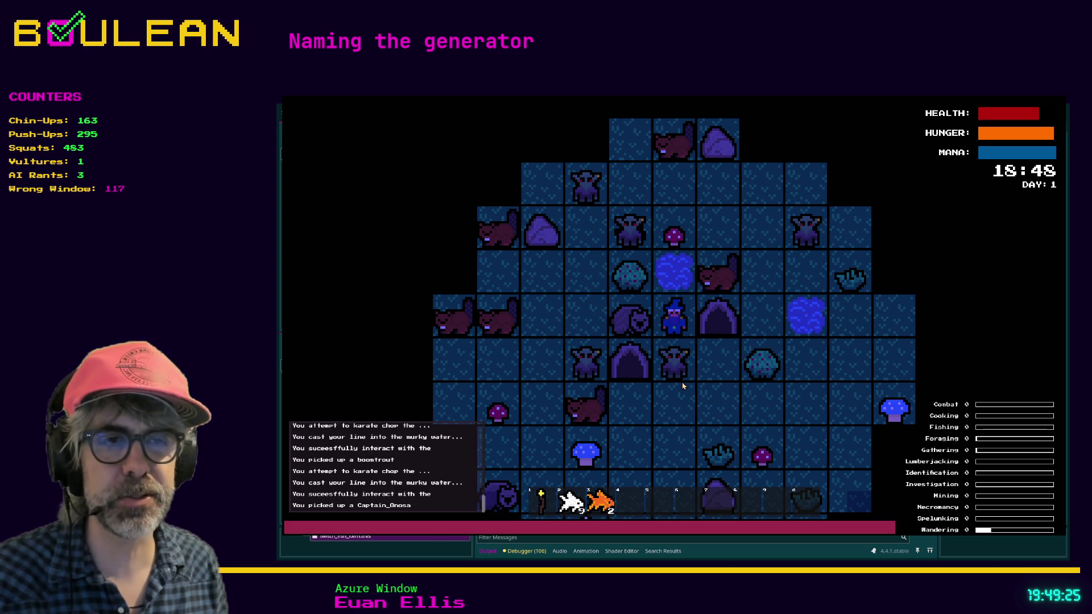
pyautogui.press('space')
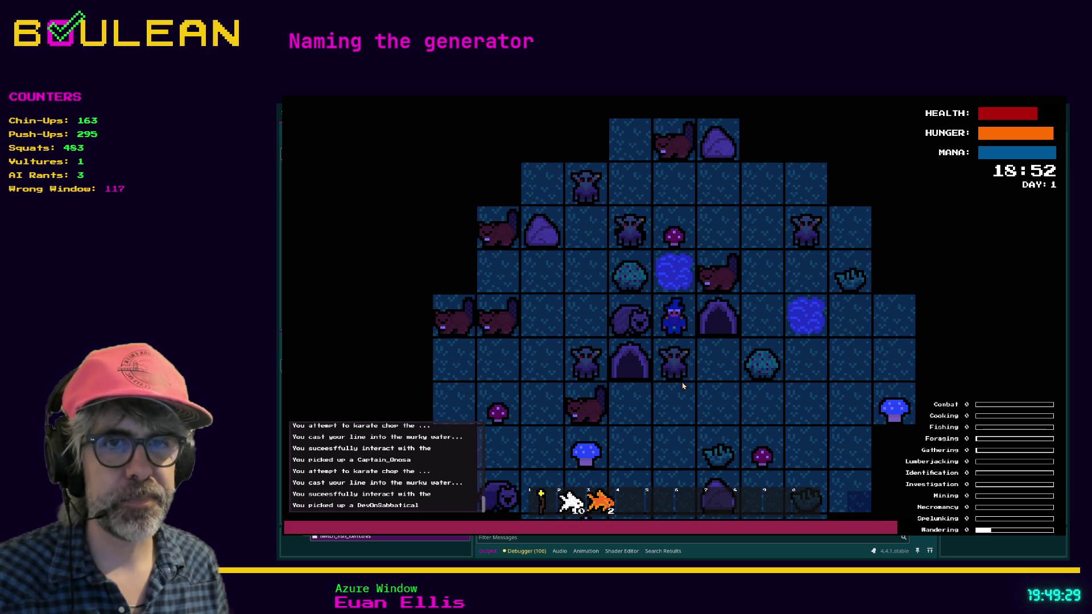
pyautogui.press('space')
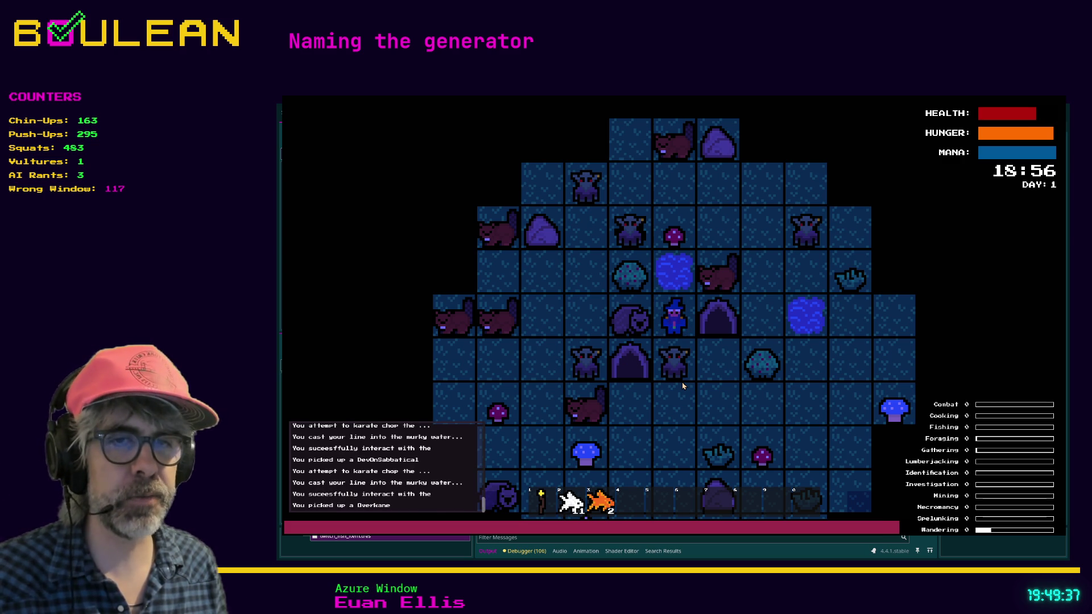
pyautogui.press('e')
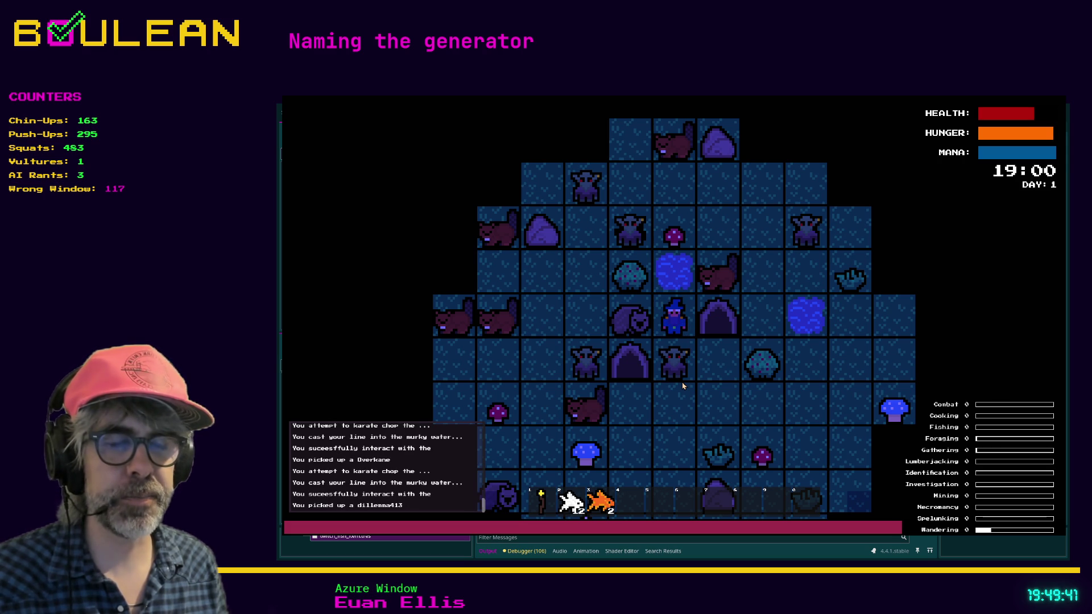
pyautogui.press('e')
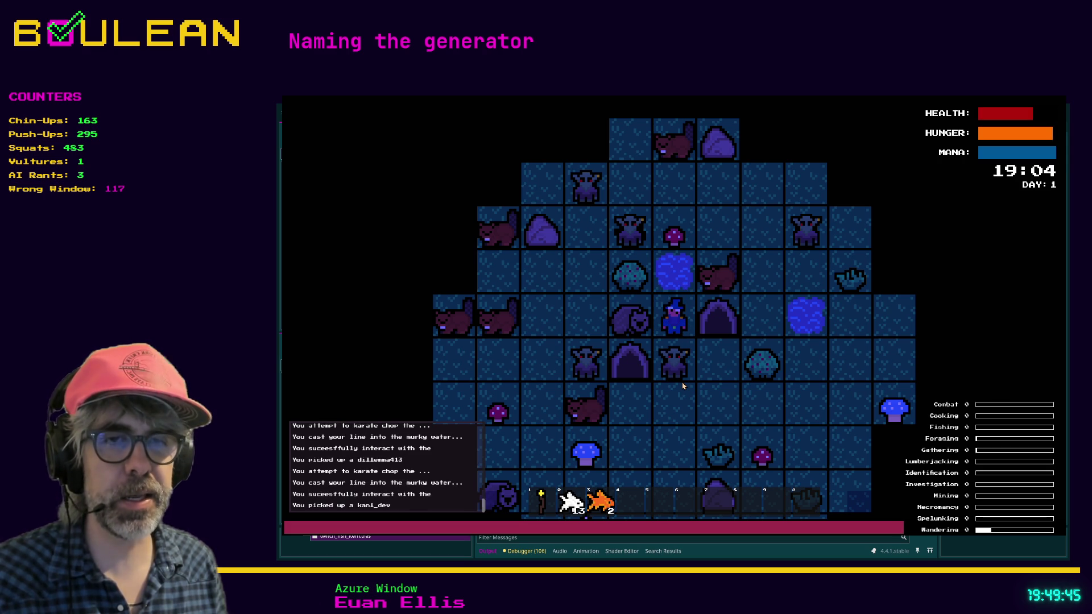
pyautogui.press('e')
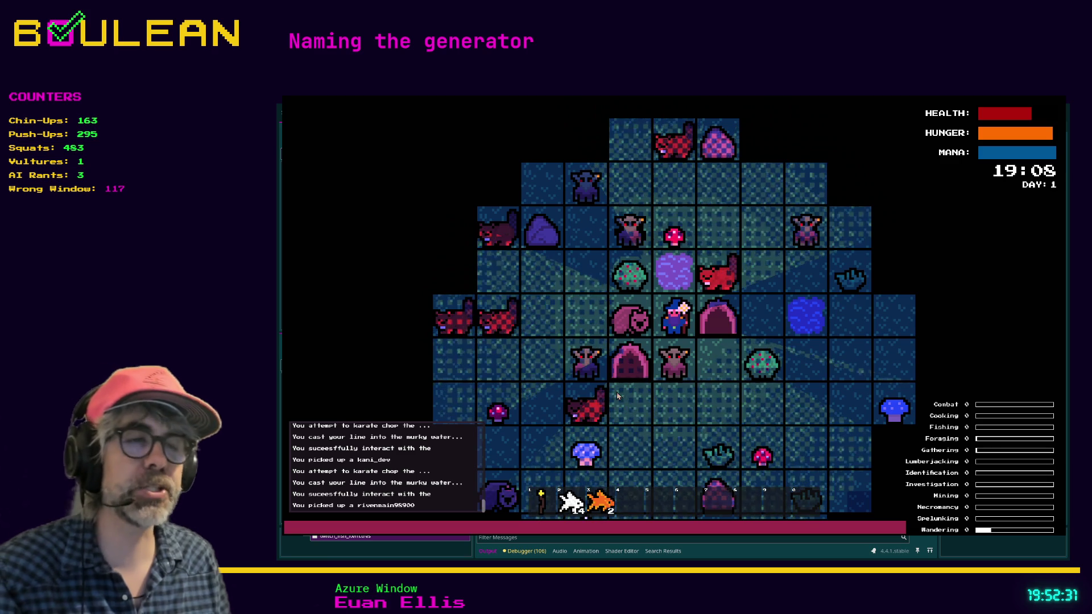
# Step: Stop the test run with F8, then start a 'wilfred brim' search in a new browser tab
pyautogui.press('F8')
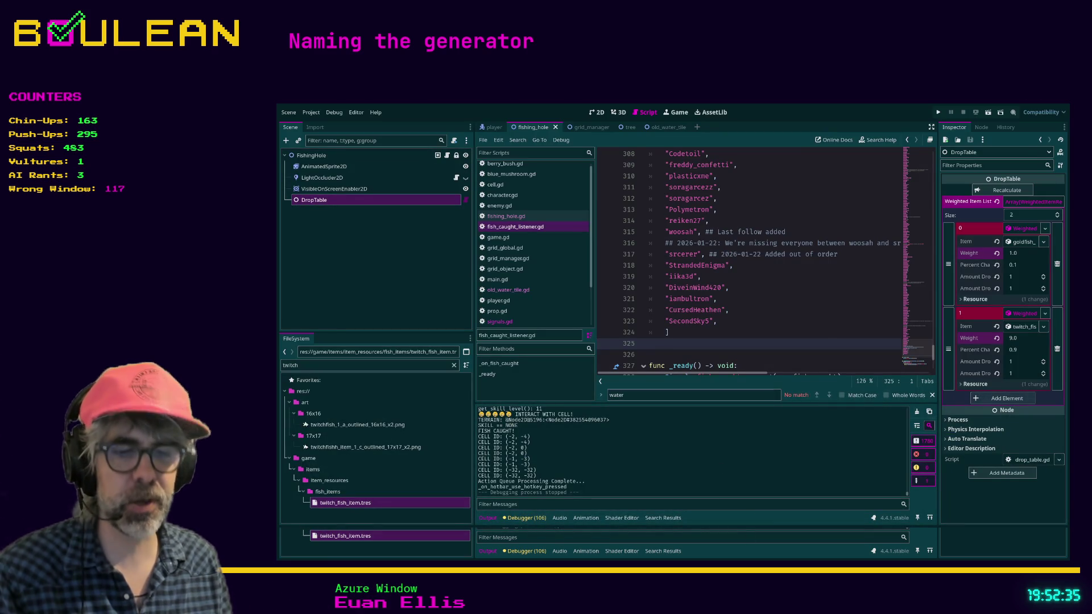
pyautogui.hotkey('alt', 'Tab')
pyautogui.hotkey('ctrl', 't')
pyautogui.write('w')
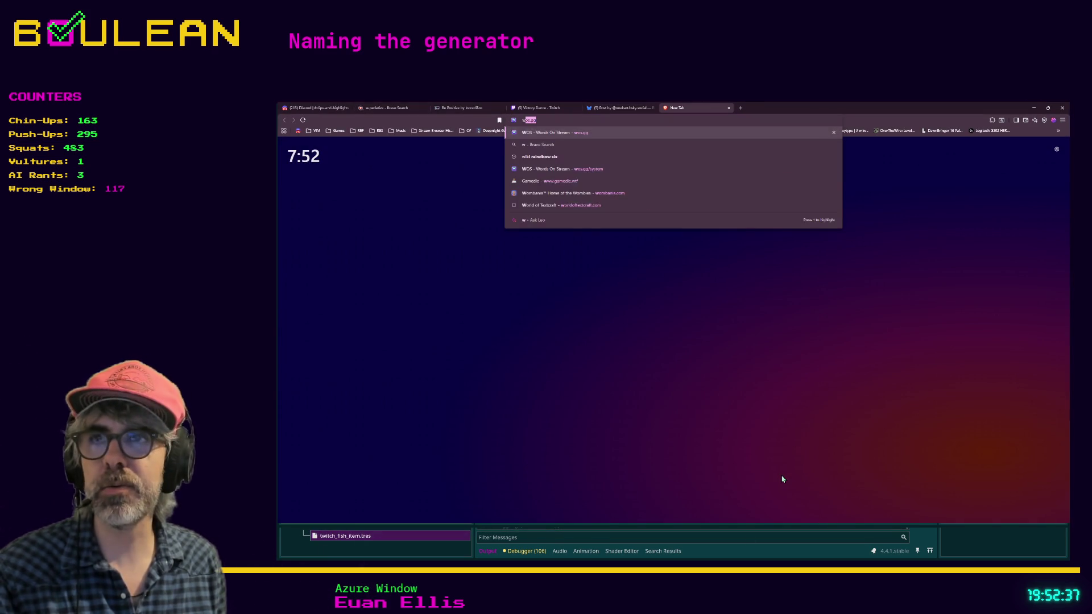
pyautogui.write('ilfred brimley')
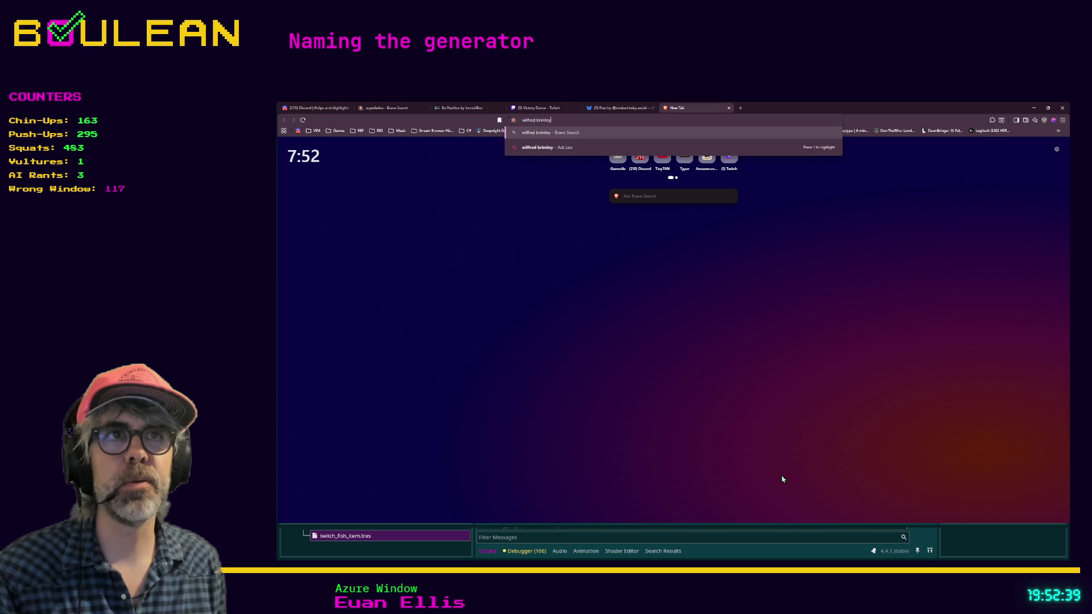
# Step: Search Wilford Brimley images, refine the query with 'diabetuus remix', and show web results
pyautogui.press('Return')
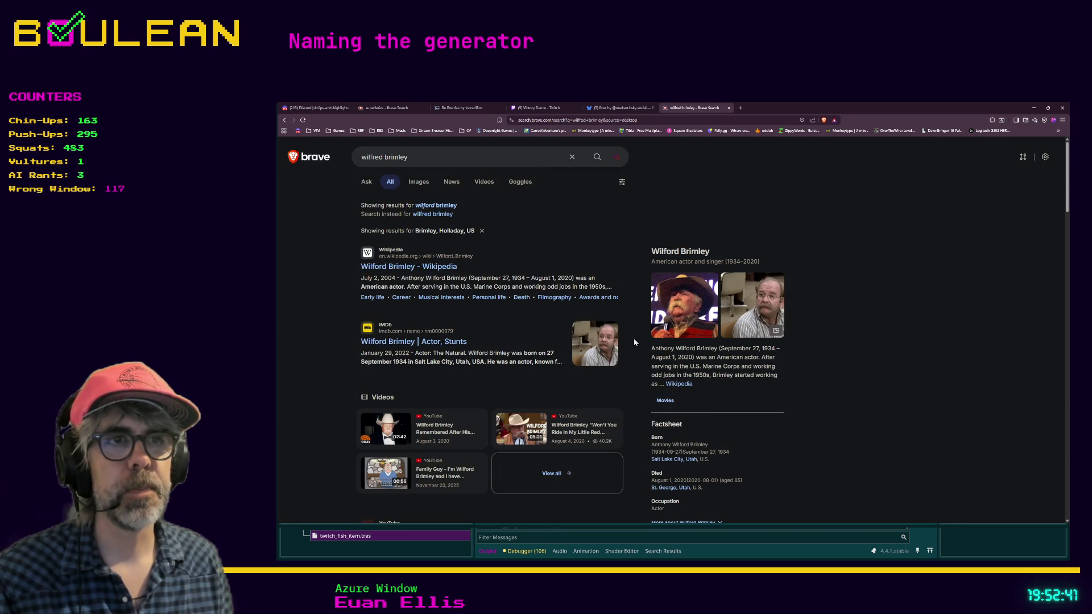
pyautogui.click(684, 305)
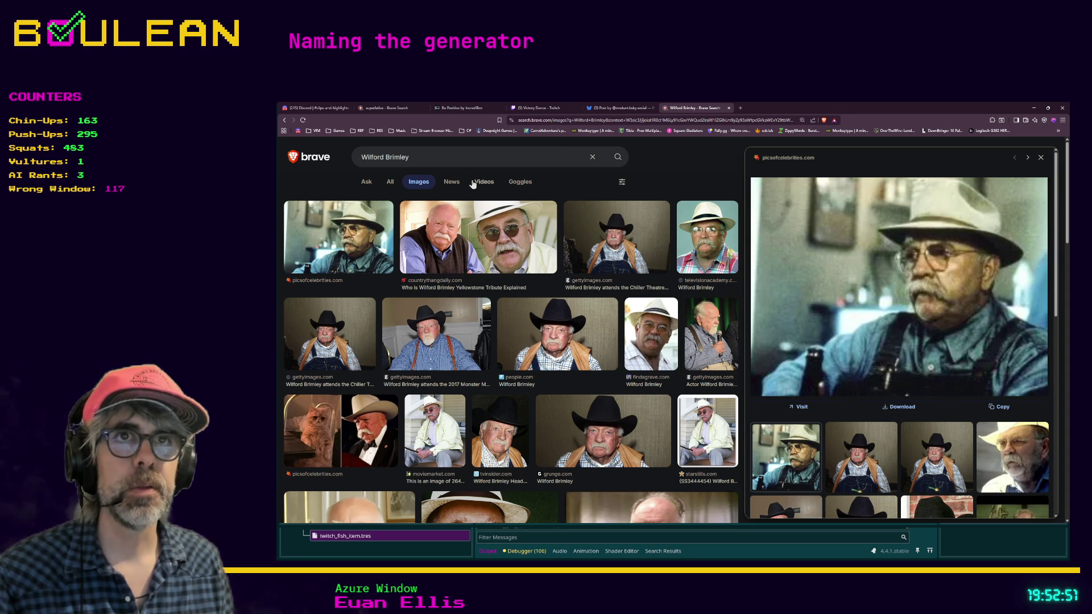
pyautogui.click(446, 163)
pyautogui.write('diabe')
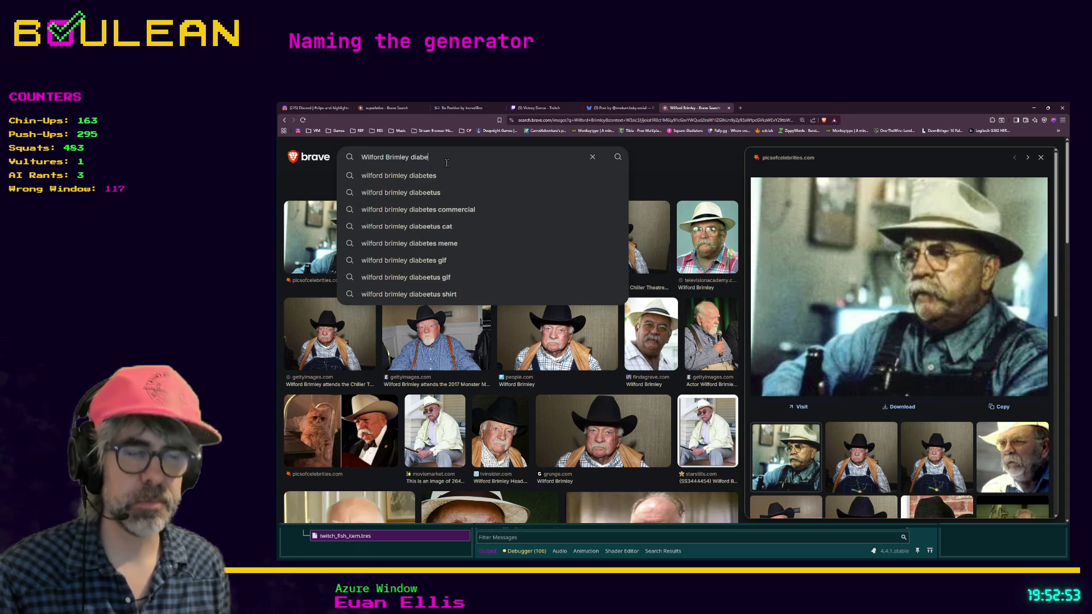
pyautogui.write('tuus remix')
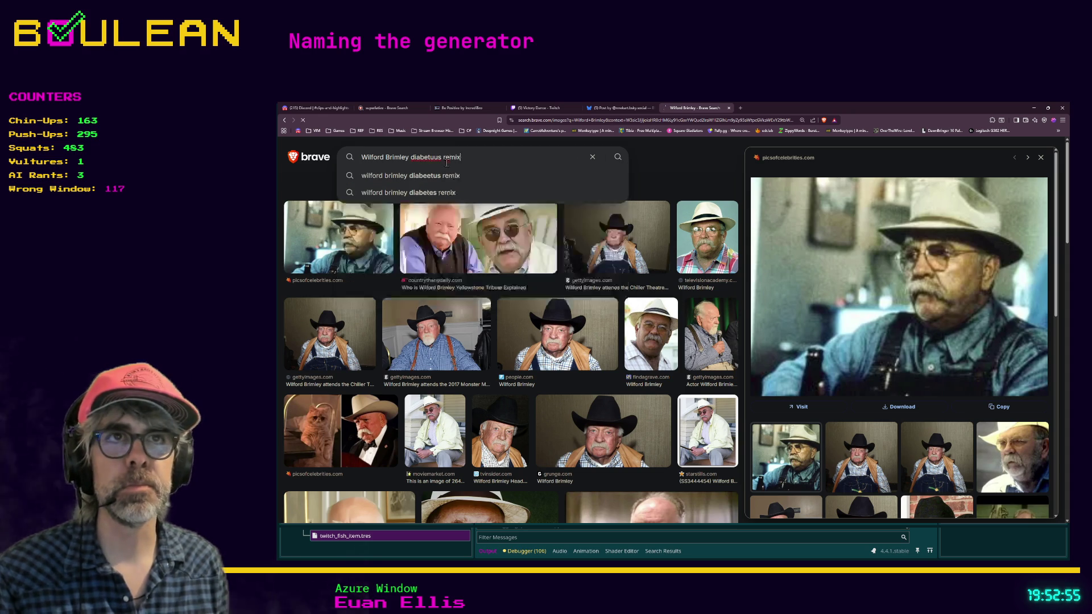
pyautogui.press('Return')
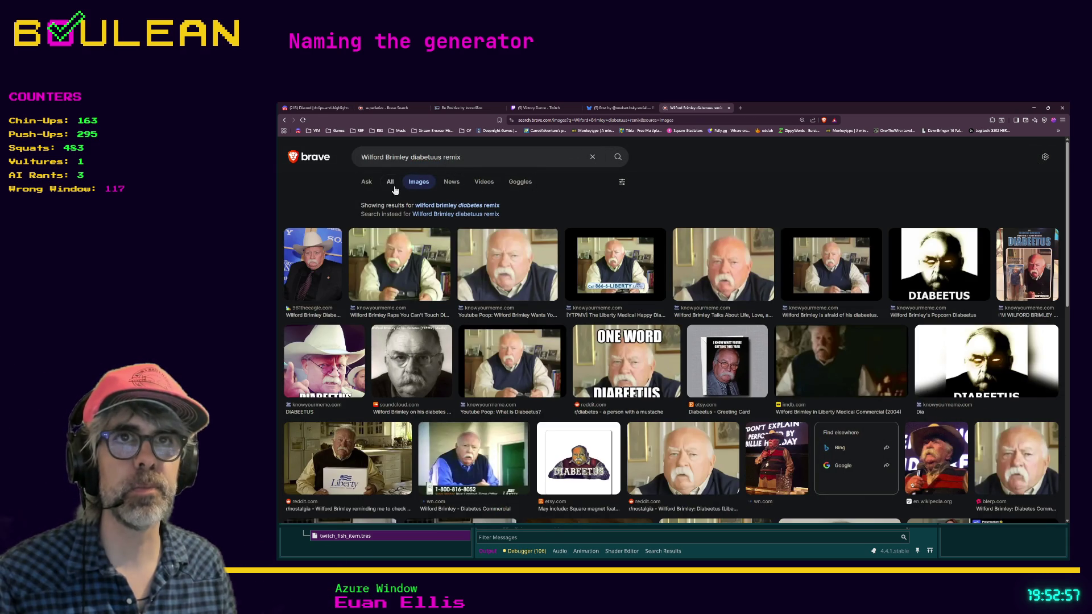
pyautogui.click(390, 183)
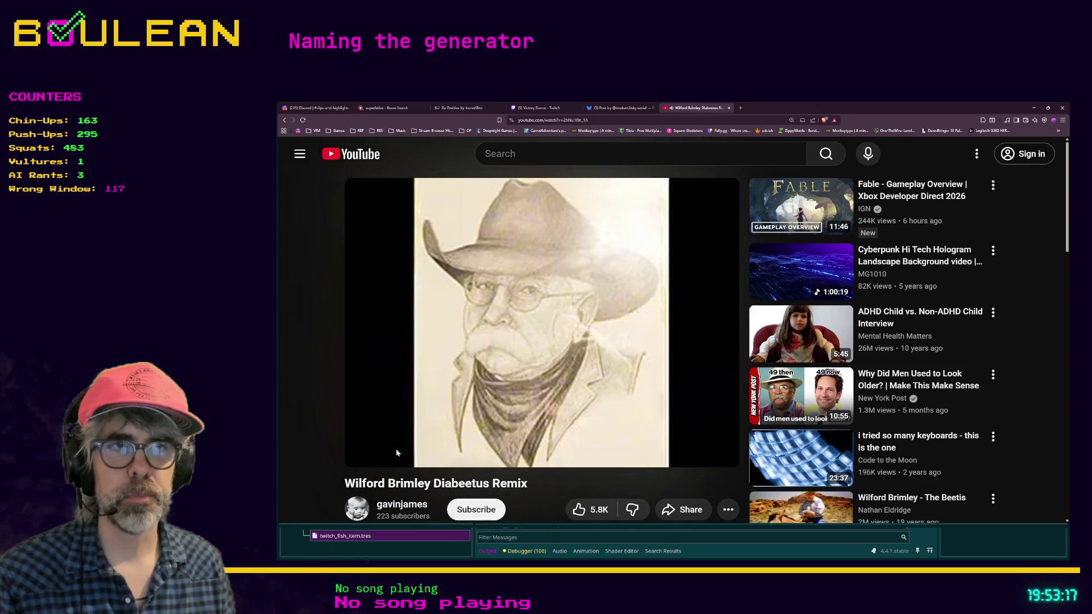
# Step: Watch a remix video full screen, go back, then play 'Diabeetus Rap' full screen and pause it
pyautogui.doubleClick(654, 345)
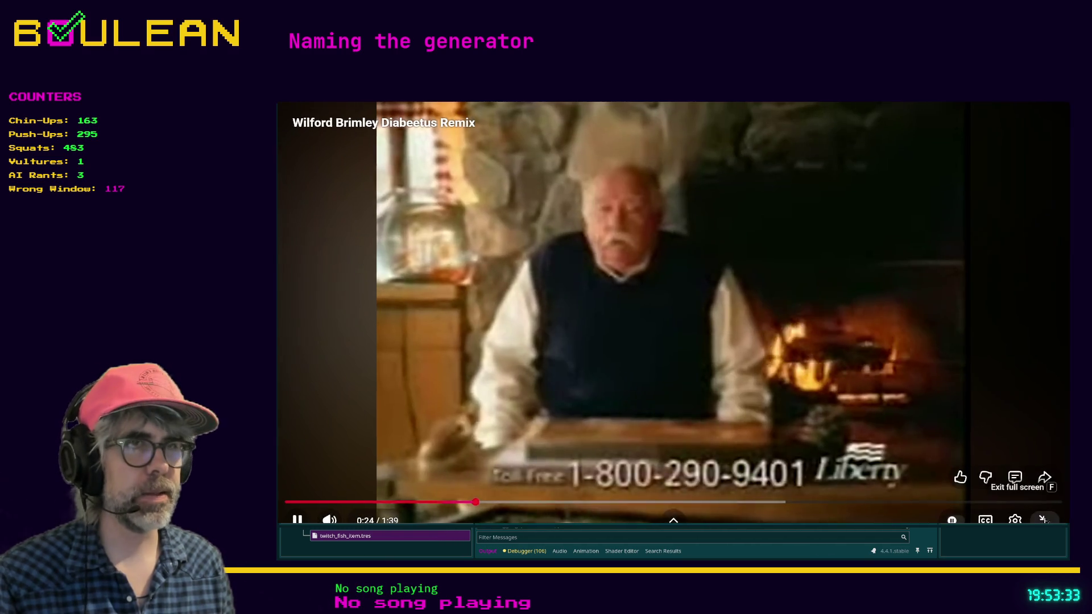
pyautogui.click(1018, 506)
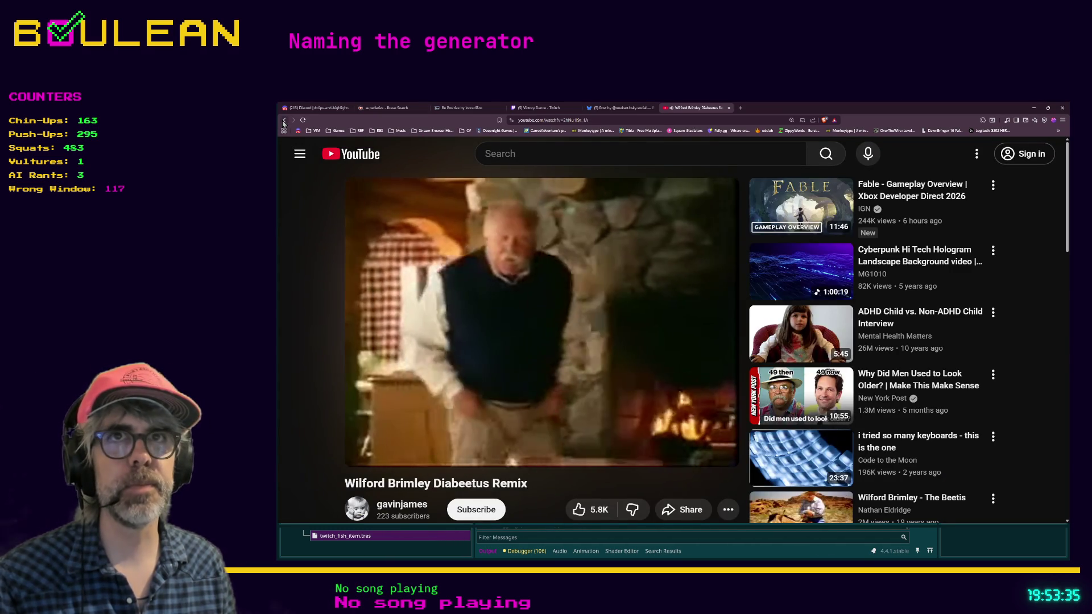
pyautogui.click(284, 120)
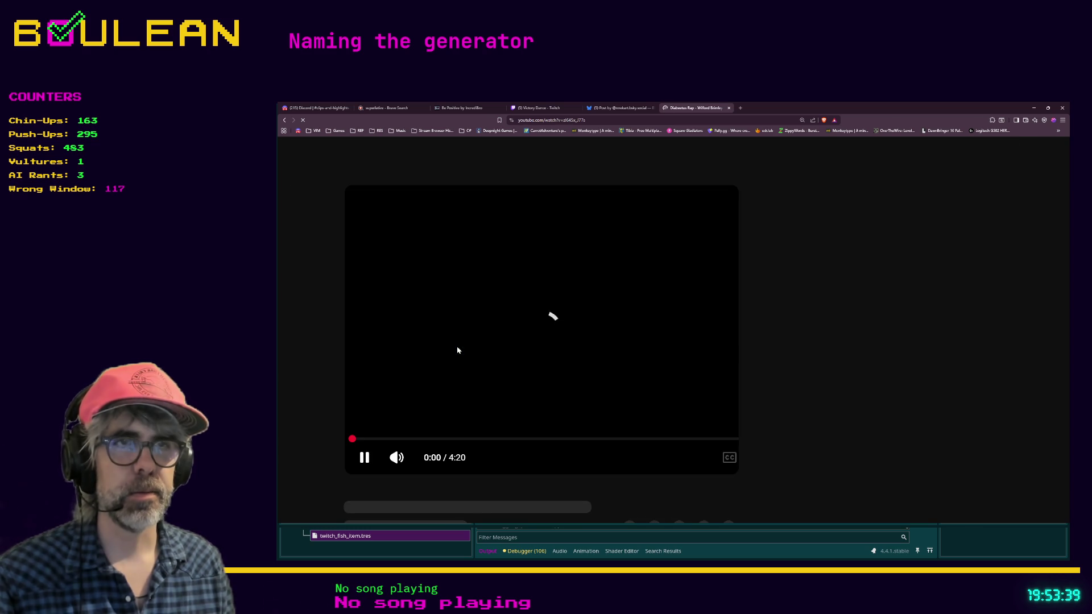
pyautogui.click(715, 451)
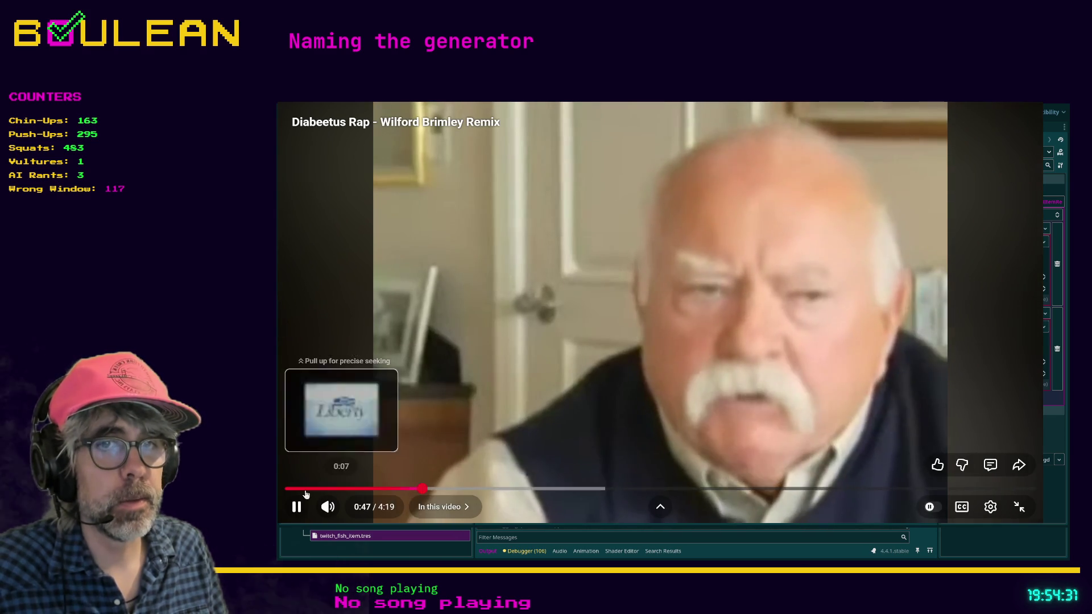
pyautogui.click(297, 506)
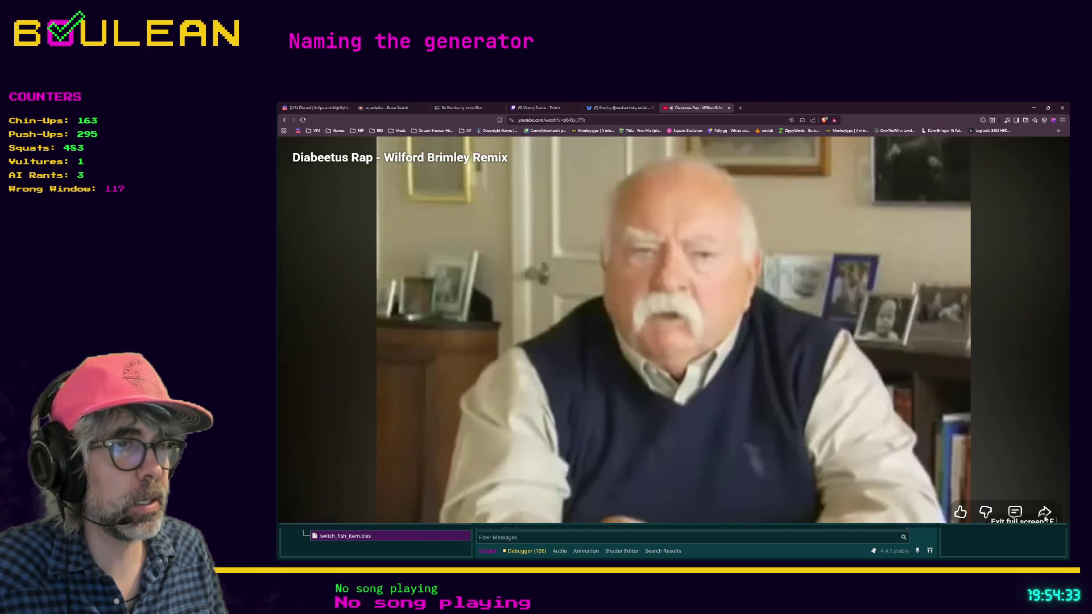
# Step: Exit full screen, open a blank tab, minimise Brave, then return to the Diabeetus Rap tab
pyautogui.click(1018, 506)
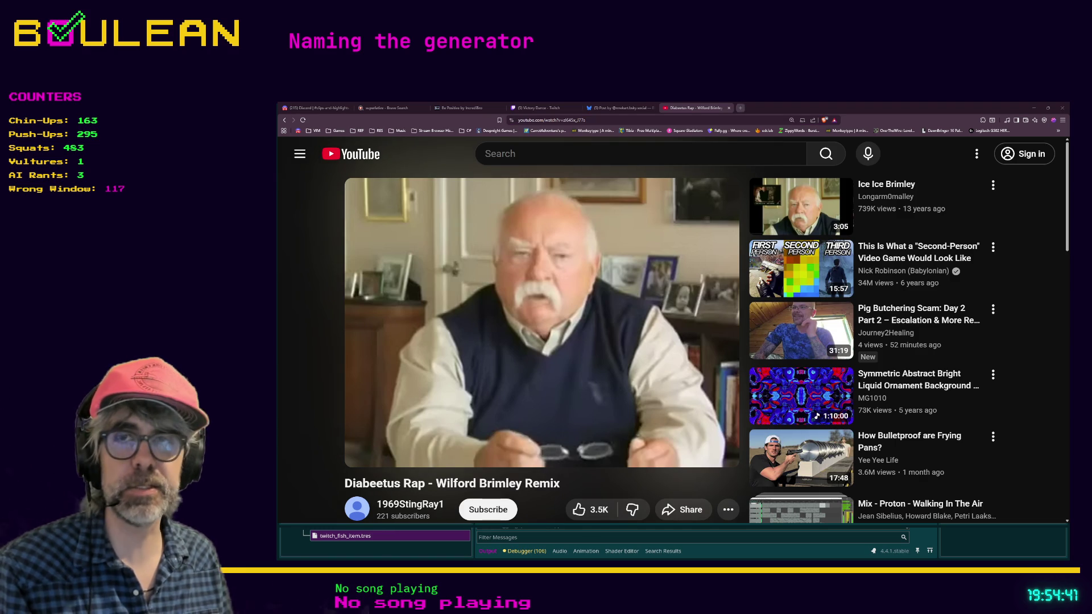
pyautogui.hotkey('ctrl', 't')
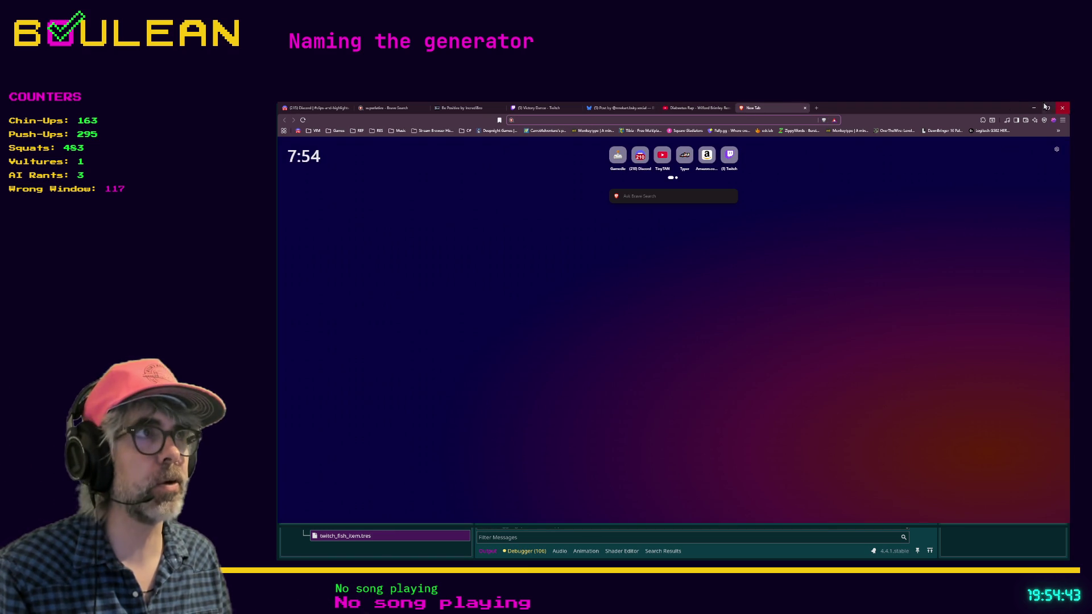
pyautogui.click(1032, 107)
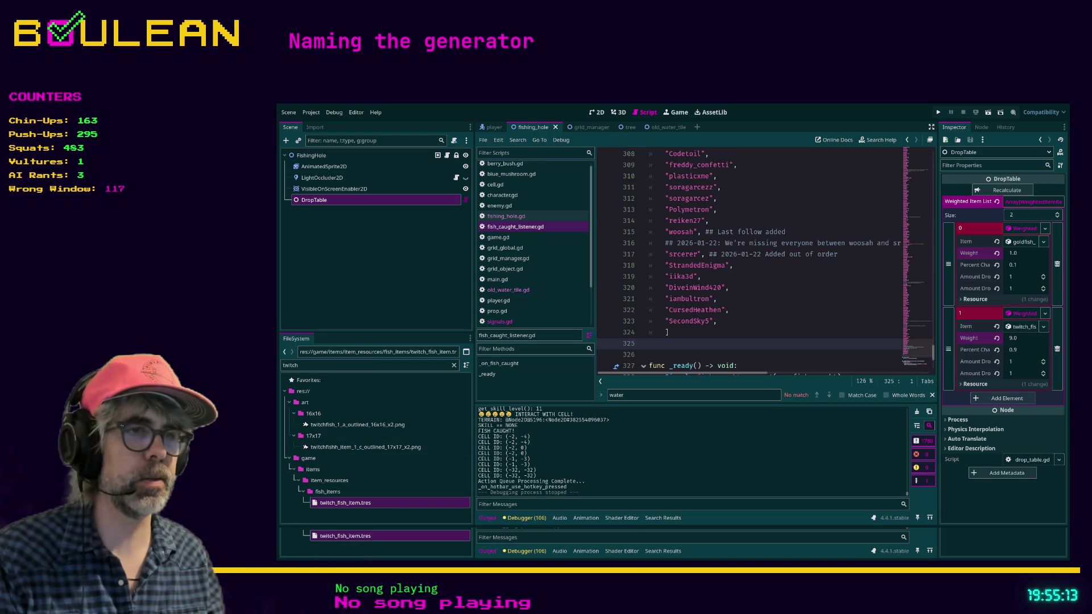
pyautogui.hotkey('alt', 'Tab')
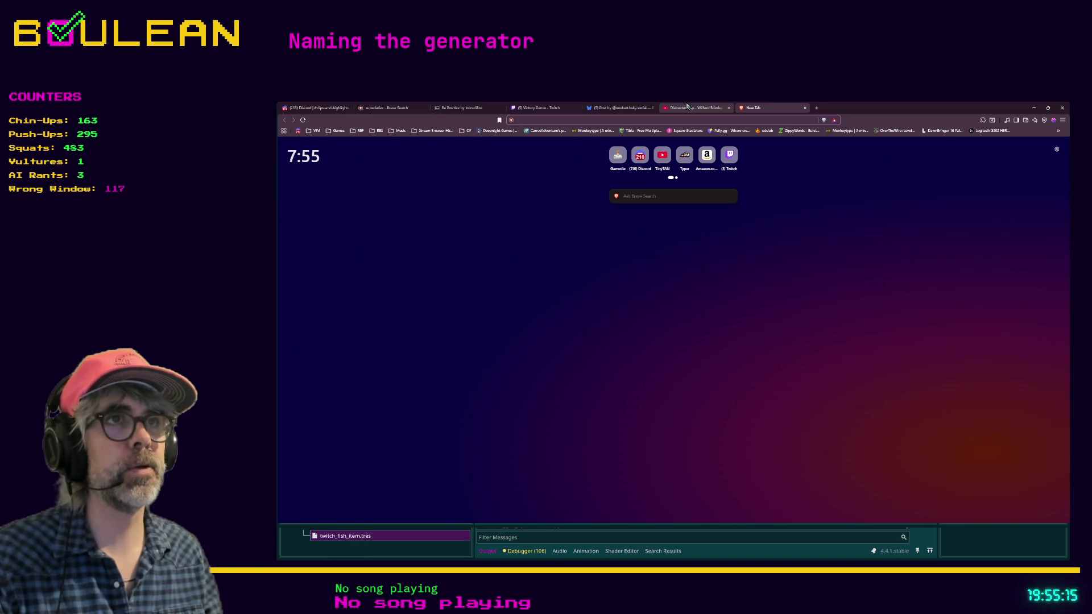
pyautogui.click(697, 107)
# Step: Play the Diabeetus Rap video full screen and lower its volume slightly
pyautogui.doubleClick(698, 416)
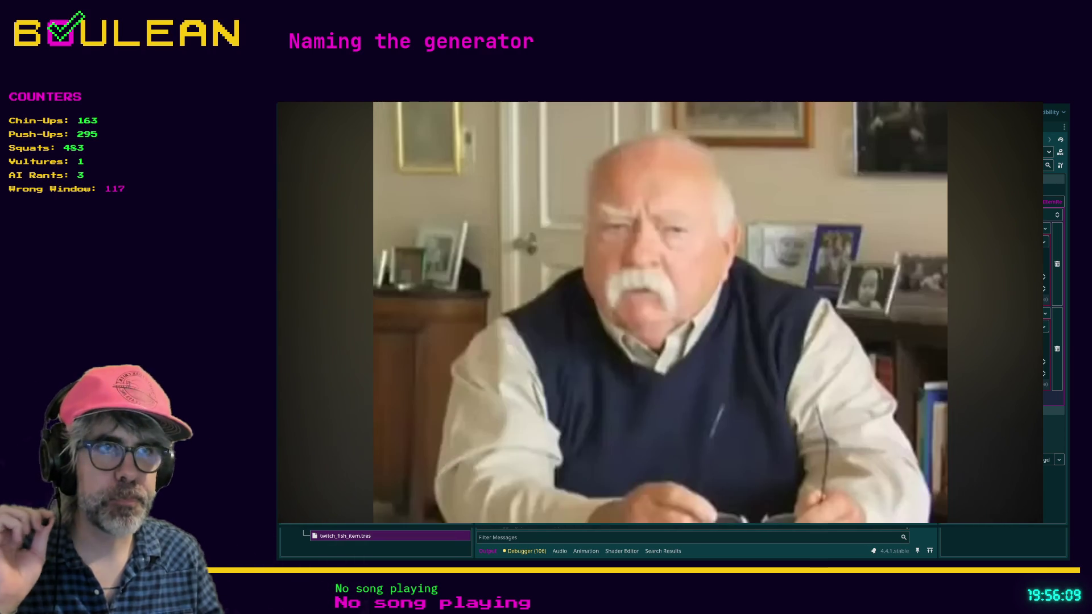
pyautogui.moveTo(338, 396)
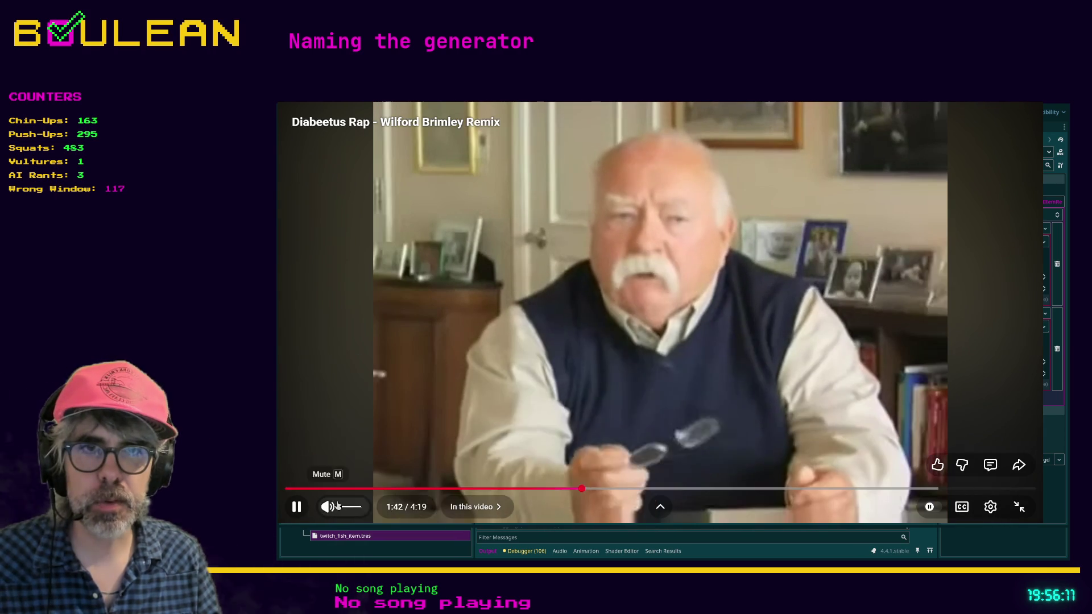
pyautogui.click(358, 507)
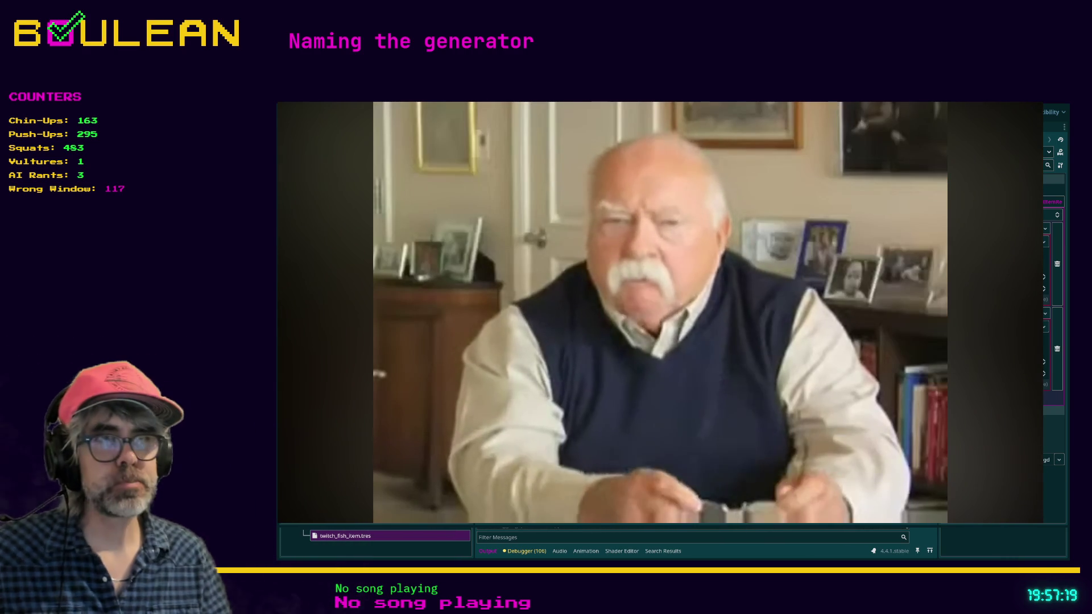
# Step: Pause the video at 2:54 and leave full screen for the watch page
pyautogui.moveTo(290, 513)
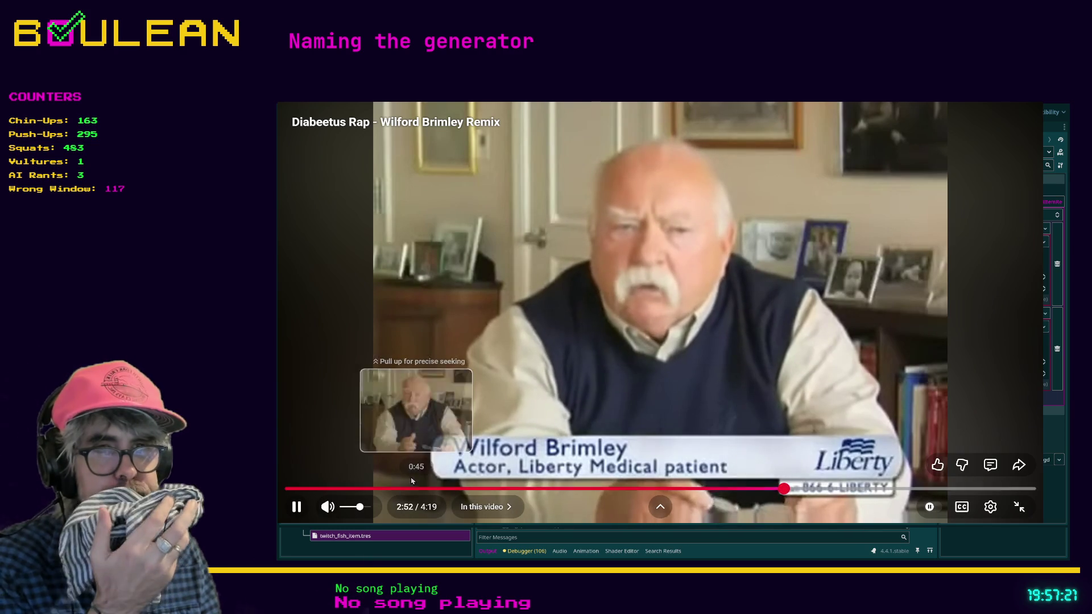
pyautogui.click(290, 514)
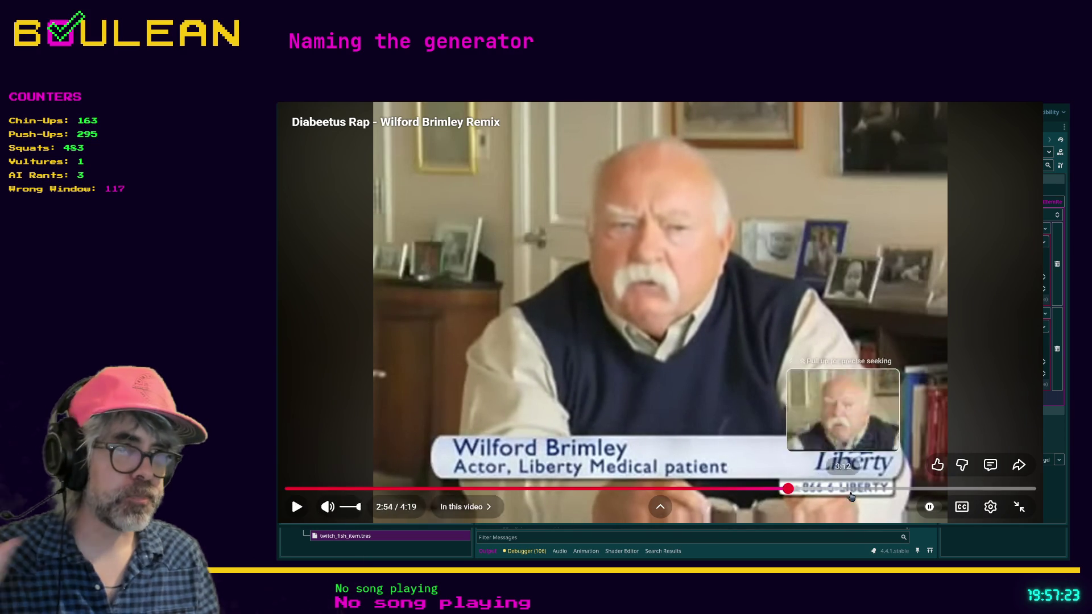
pyautogui.click(1019, 508)
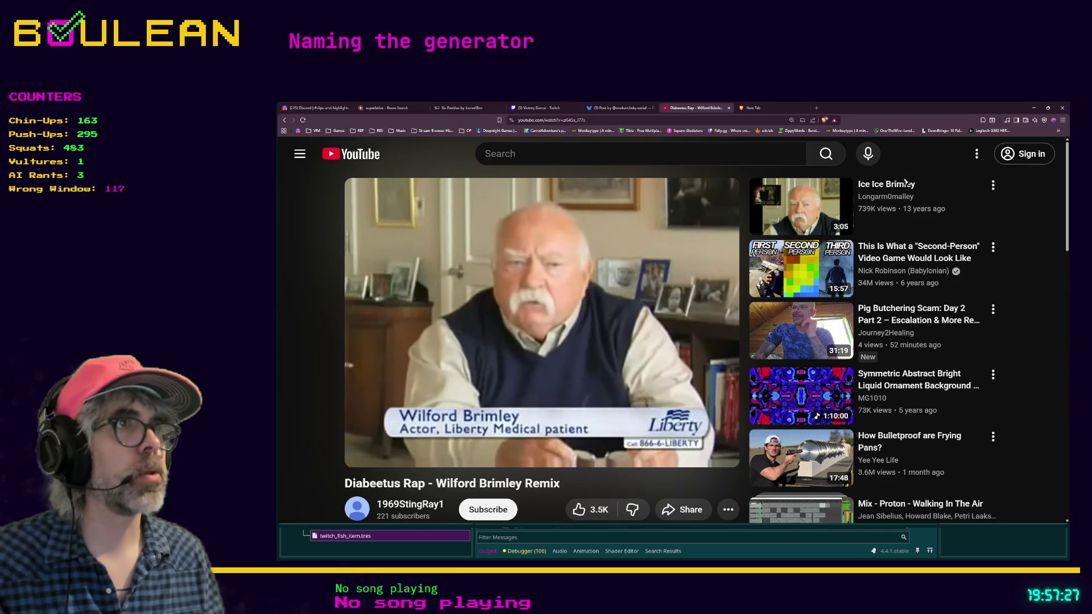
# Step: Minimise the browser to get back to the Godot editor
pyautogui.click(1034, 109)
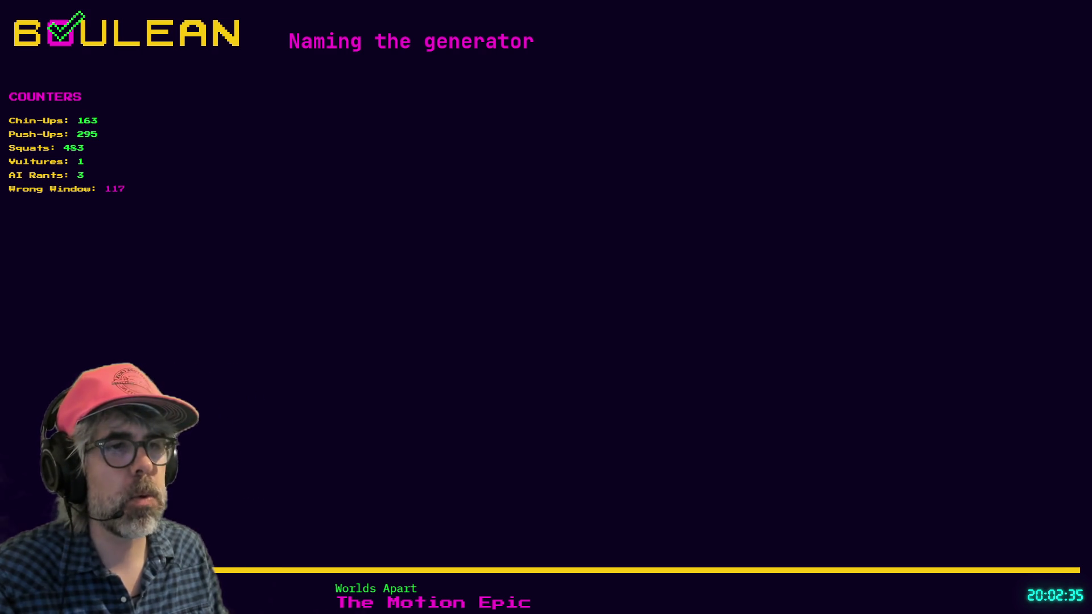
# Step: Search 'alchemy factory' in a new tab, open its Steam store page, and enlarge a screenshot
pyautogui.hotkey('ctrl', 't')
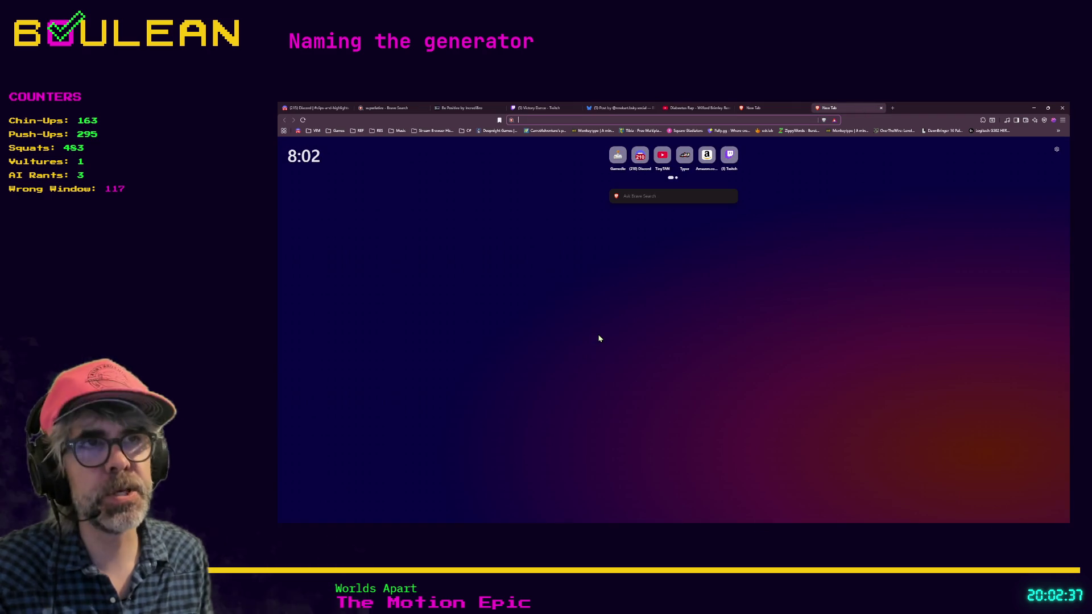
pyautogui.write('alchem')
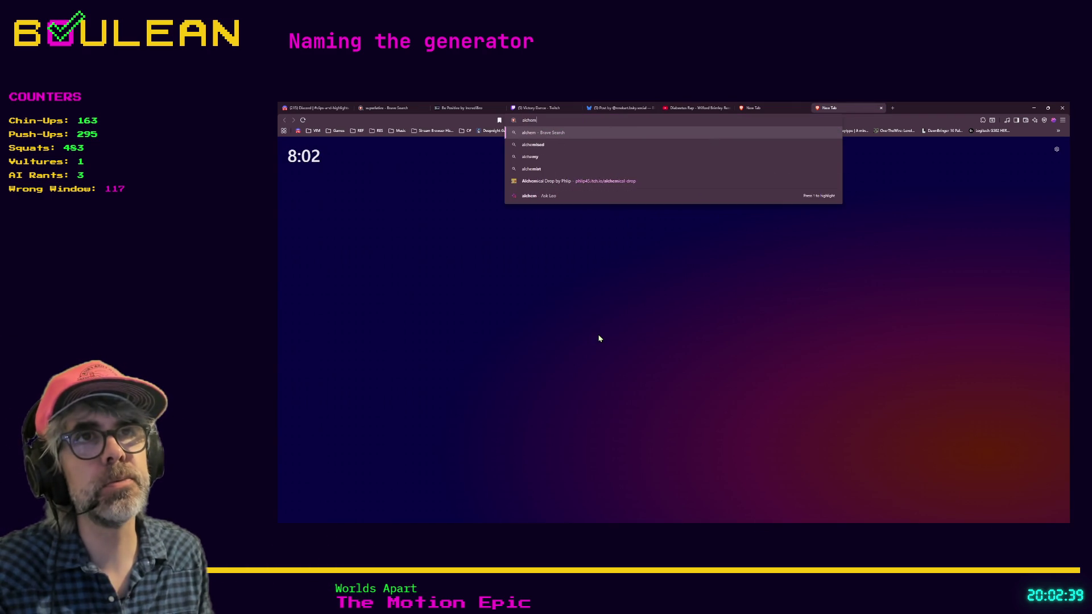
pyautogui.write('y factory')
pyautogui.press('Return')
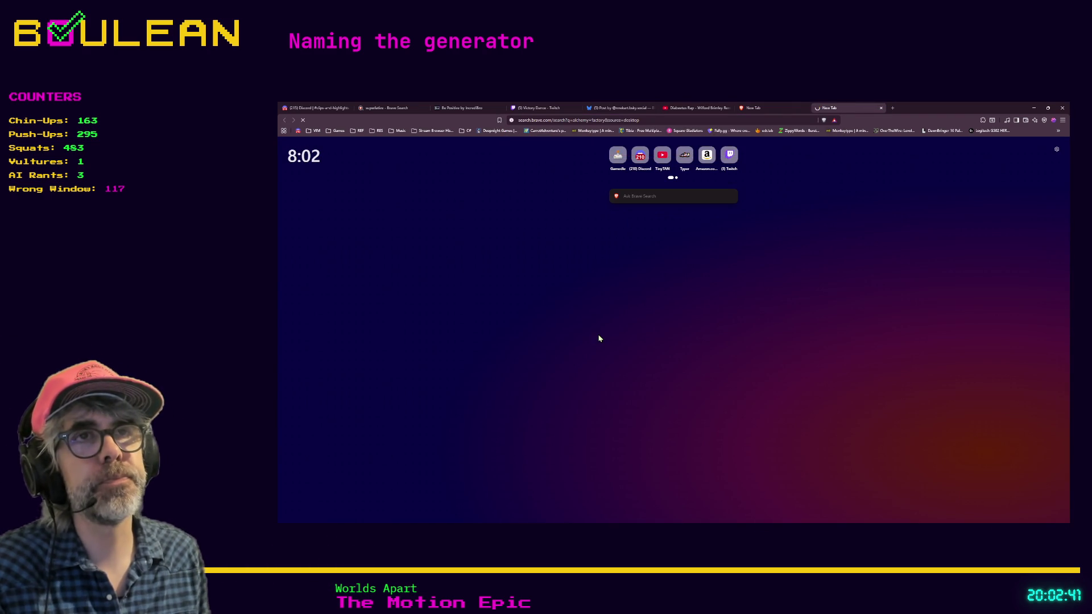
pyautogui.click(378, 225)
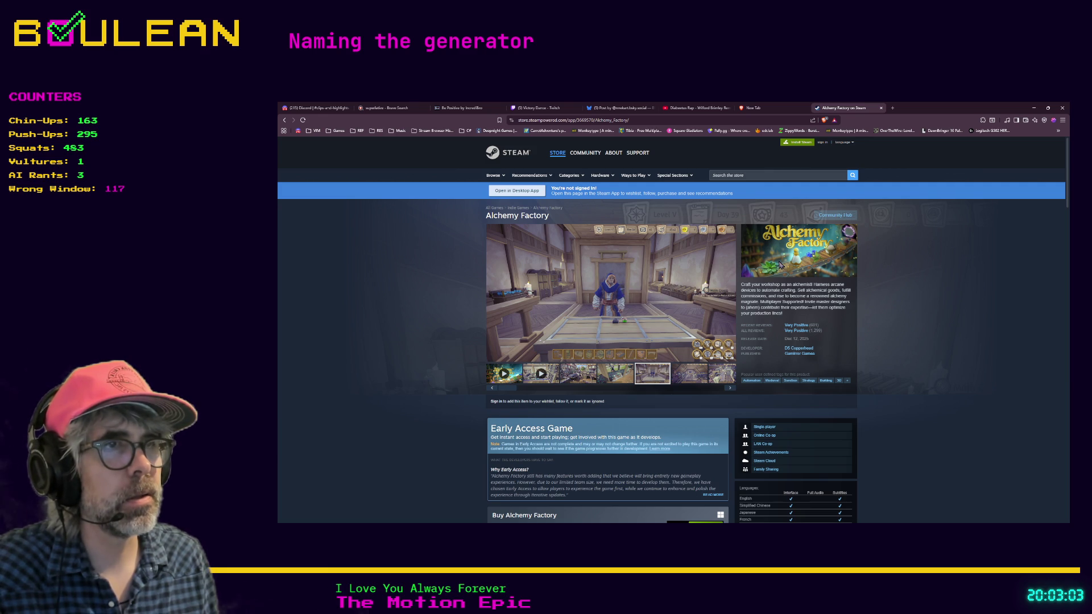
pyautogui.click(607, 307)
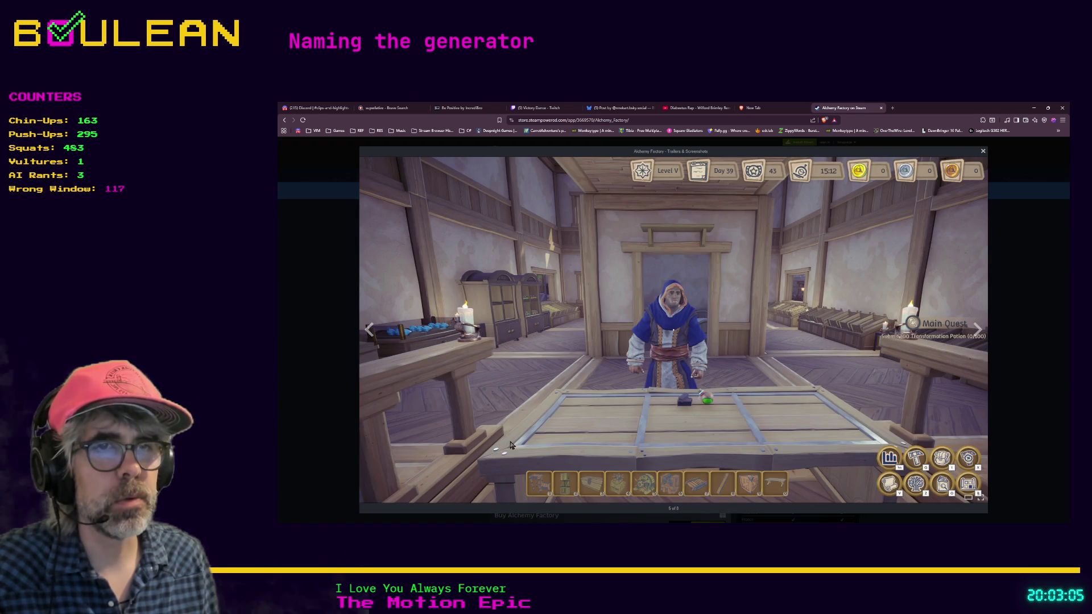
pyautogui.click(369, 330)
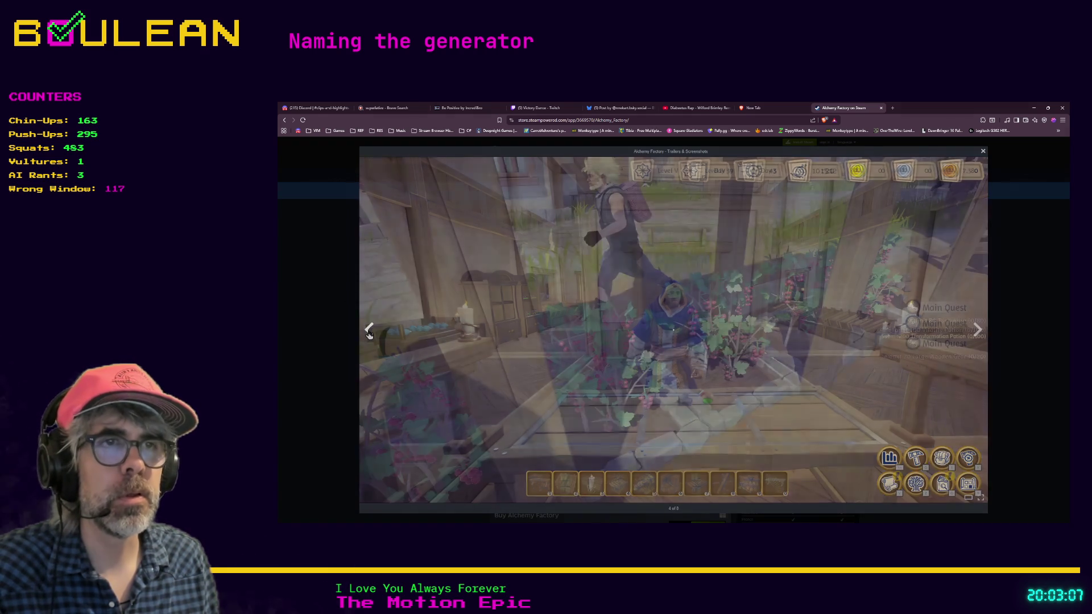
pyautogui.click(369, 331)
pyautogui.click(369, 331)
pyautogui.click(369, 330)
pyautogui.click(369, 331)
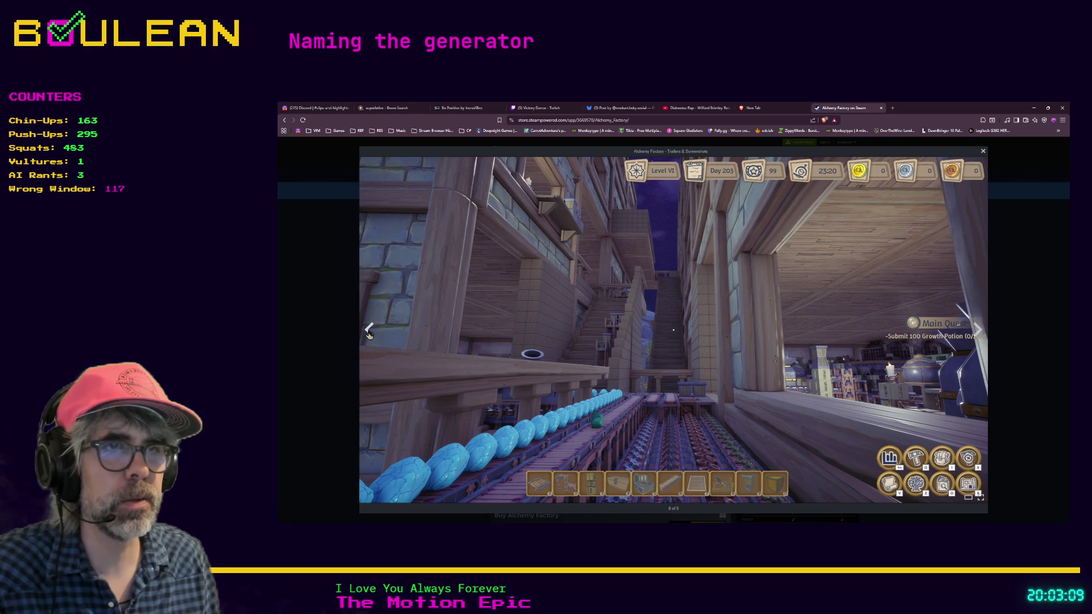
pyautogui.click(978, 340)
pyautogui.click(978, 340)
pyautogui.click(978, 340)
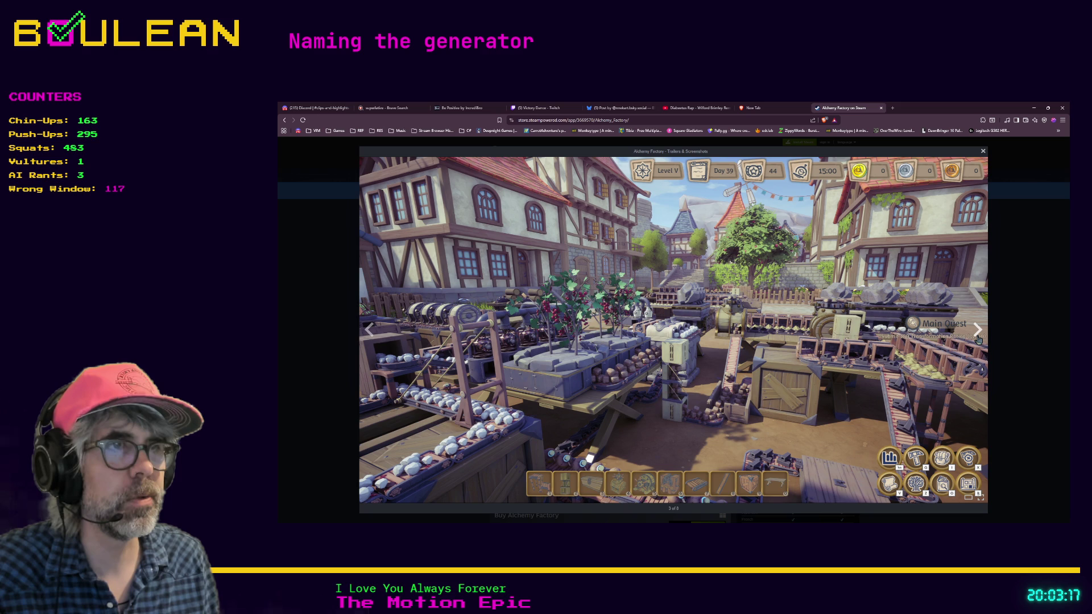
pyautogui.click(978, 330)
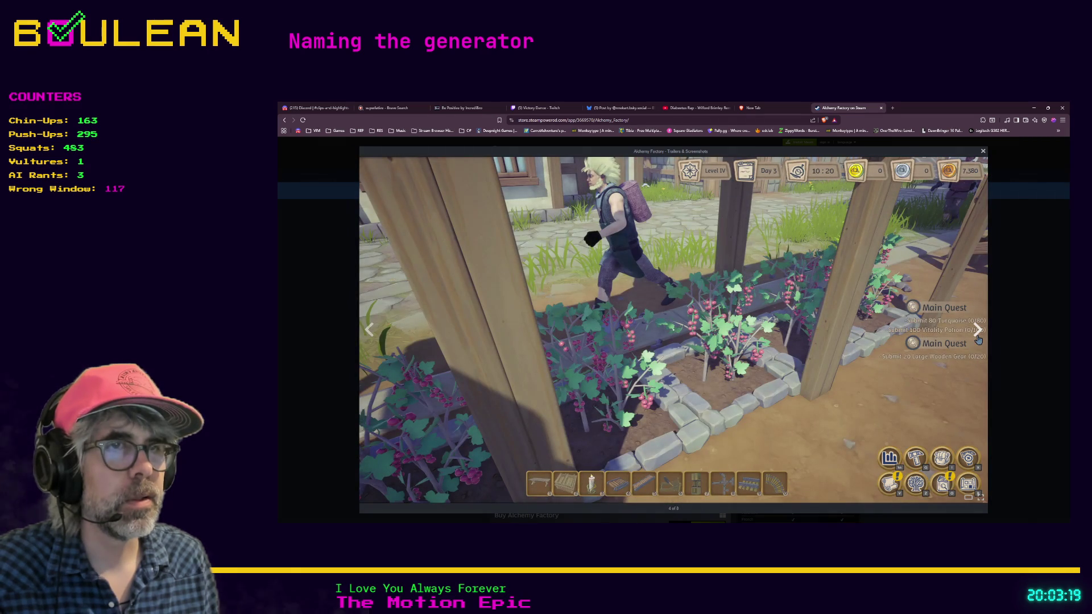
pyautogui.click(978, 340)
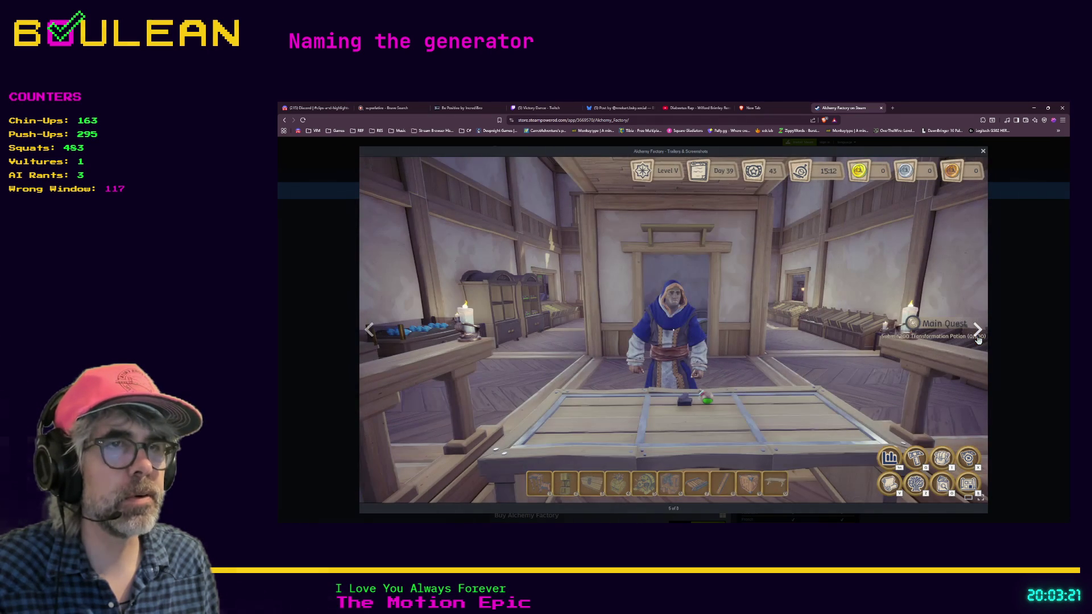
pyautogui.click(978, 340)
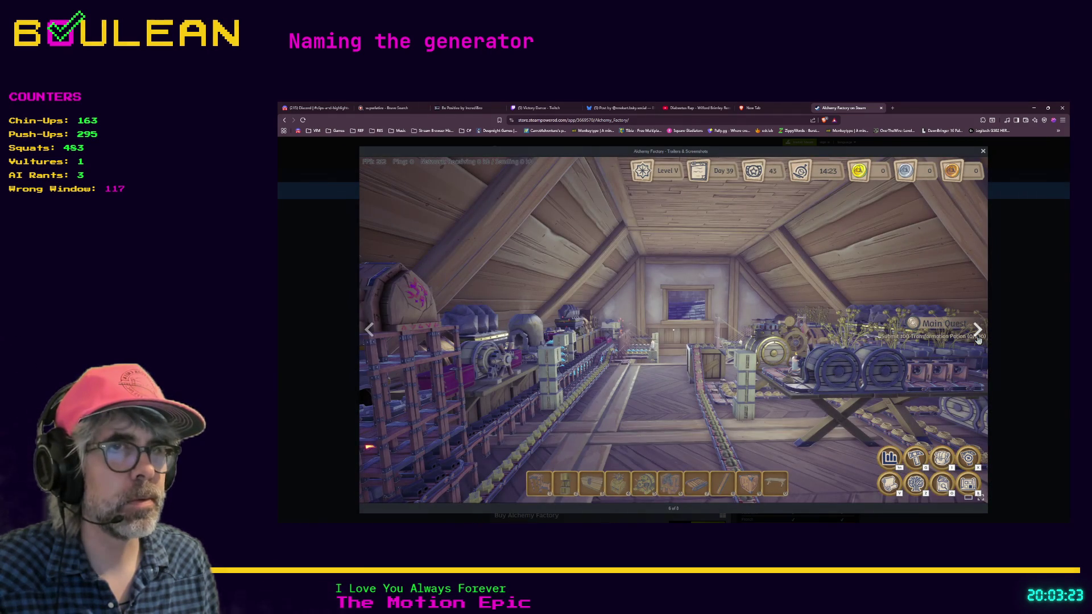
pyautogui.click(978, 339)
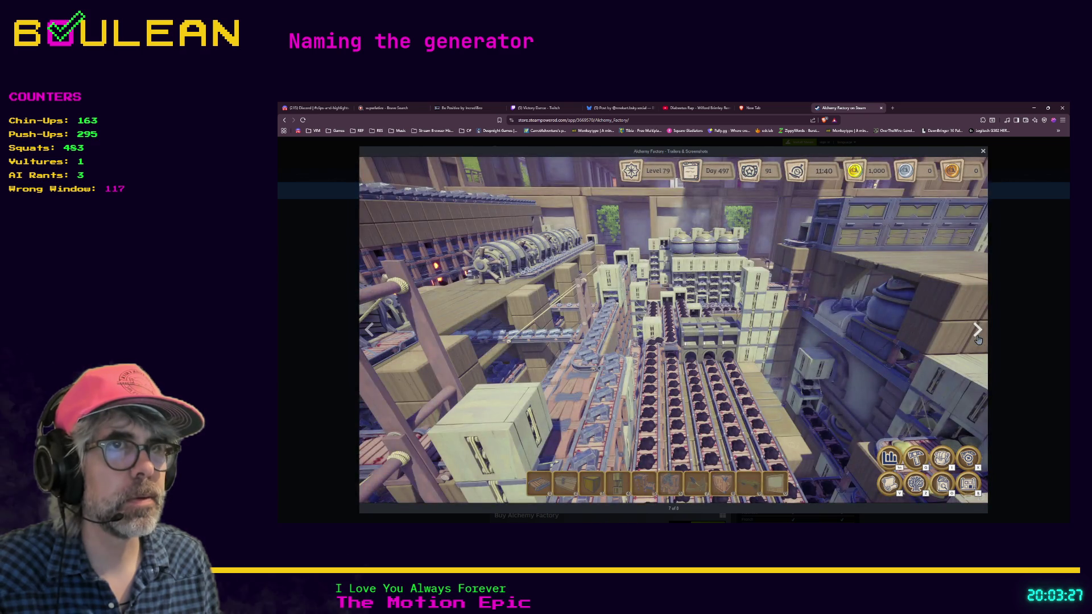
pyautogui.click(978, 339)
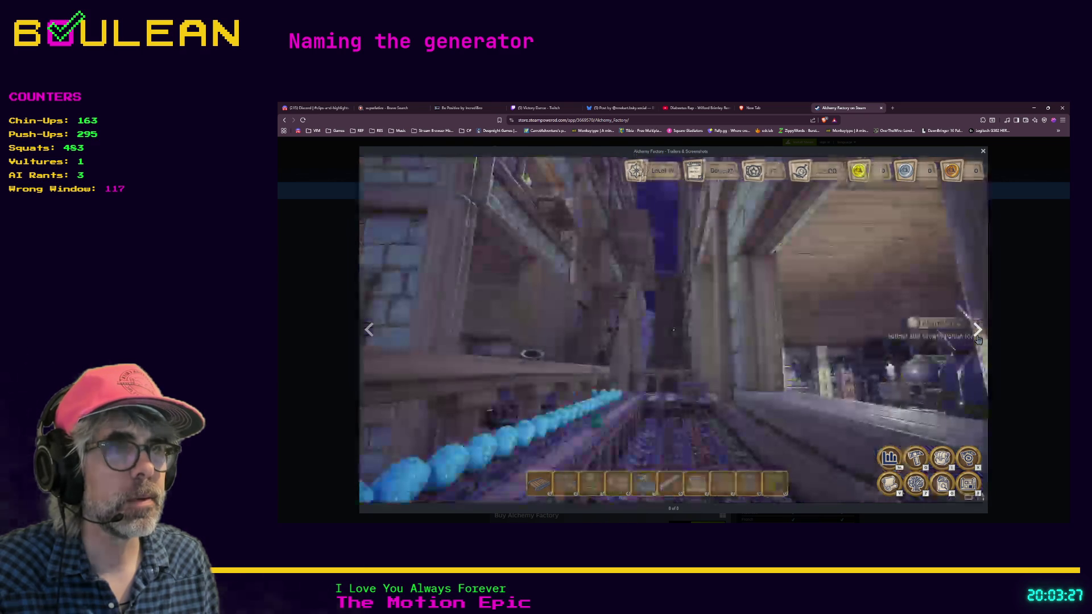
pyautogui.click(978, 340)
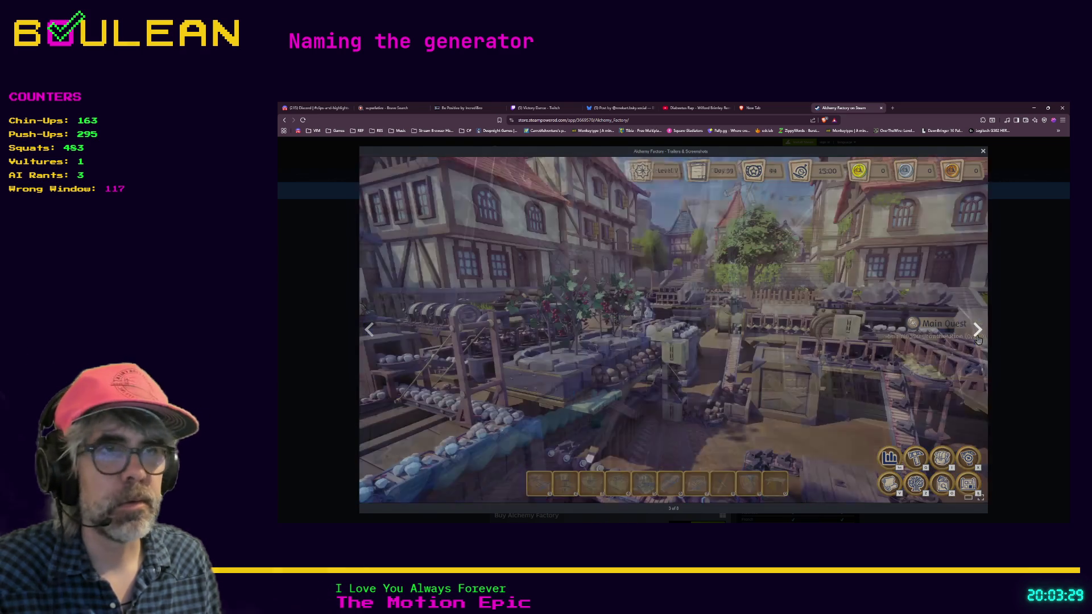
pyautogui.click(1003, 328)
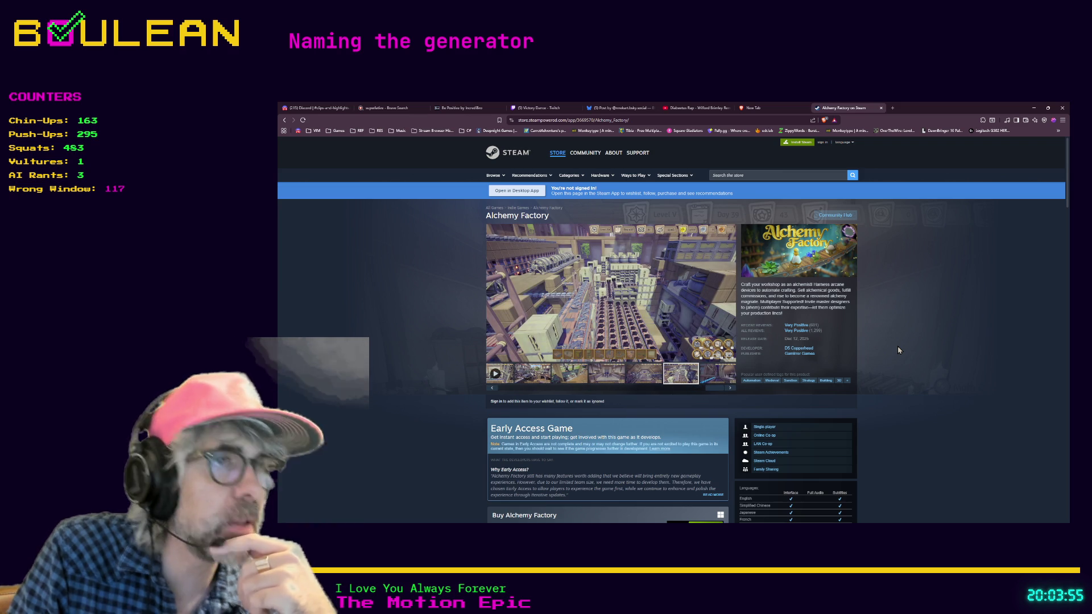
# Step: Leave the Steam store page for Obsidian's 'Generator Name Ideas 2026-01-22' note
pyautogui.scroll(-1, 897, 349)
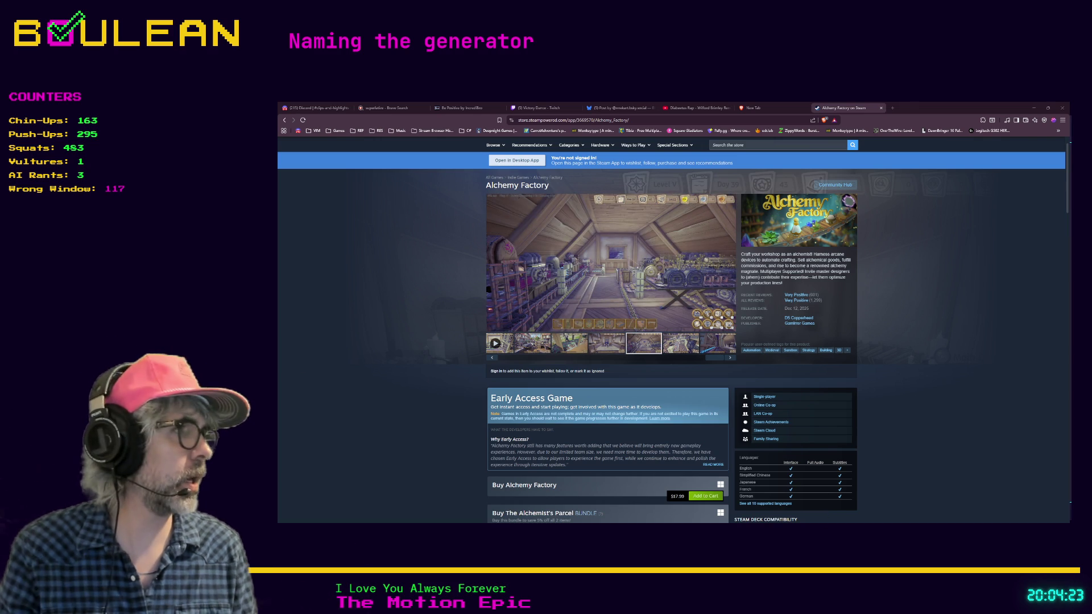
pyautogui.hotkey('alt', 'Tab')
pyautogui.scroll(-1, 598, 378)
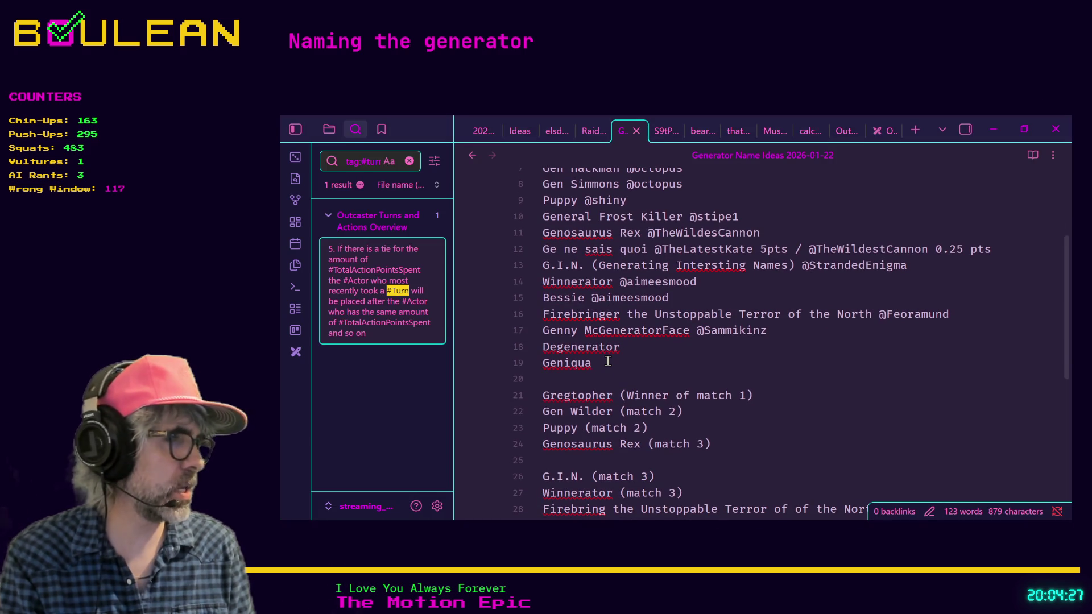
# Step: Zoom Obsidian out and highlight the 'Genosaurus Rex' (match 3) line
pyautogui.hotkey('ctrl', '-')
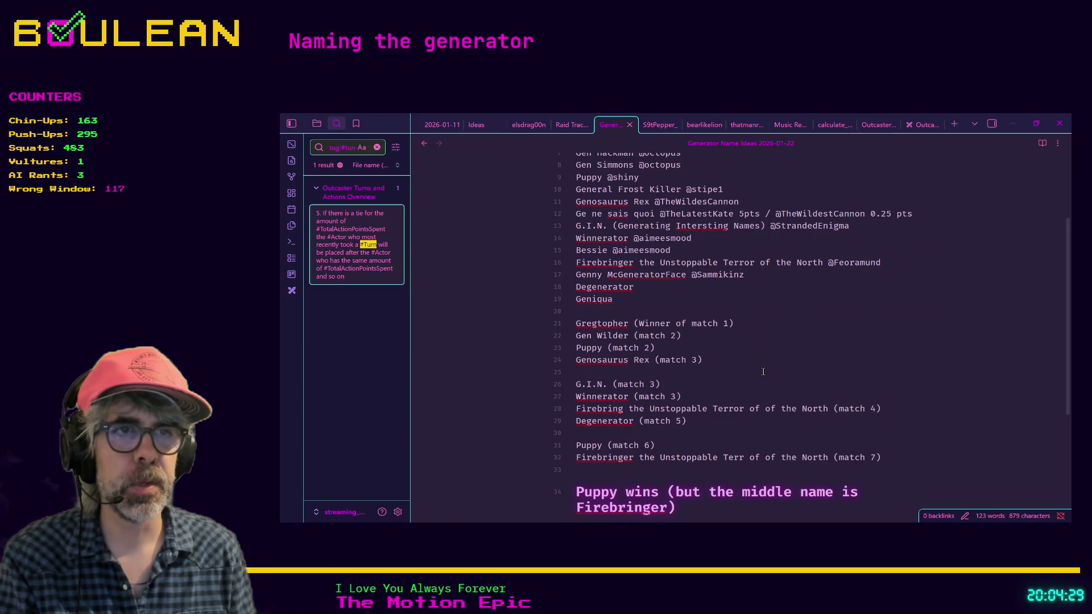
pyautogui.scroll(1, 762, 372)
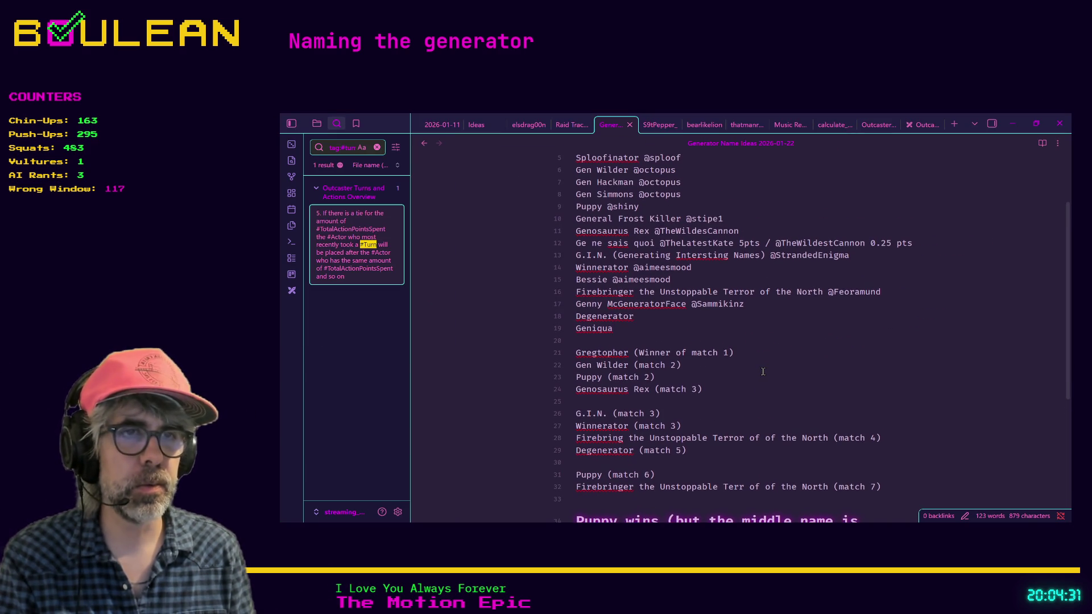
pyautogui.moveTo(605, 400); pyautogui.dragTo(575, 395)
pyautogui.click(604, 392)
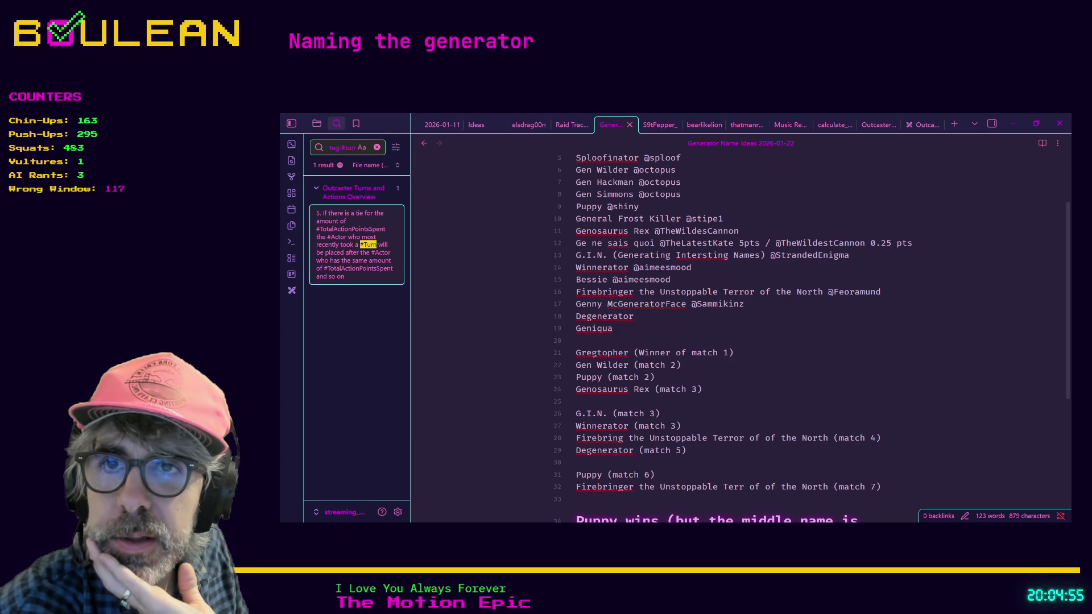
pyautogui.scroll(2, 535, 384)
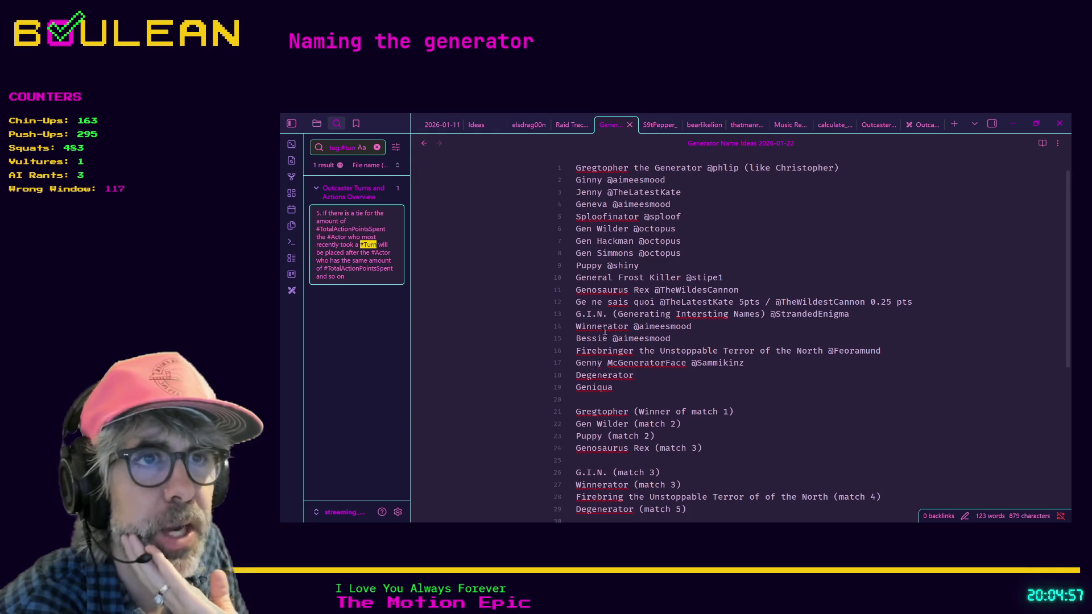
pyautogui.moveTo(577, 265); pyautogui.dragTo(639, 265)
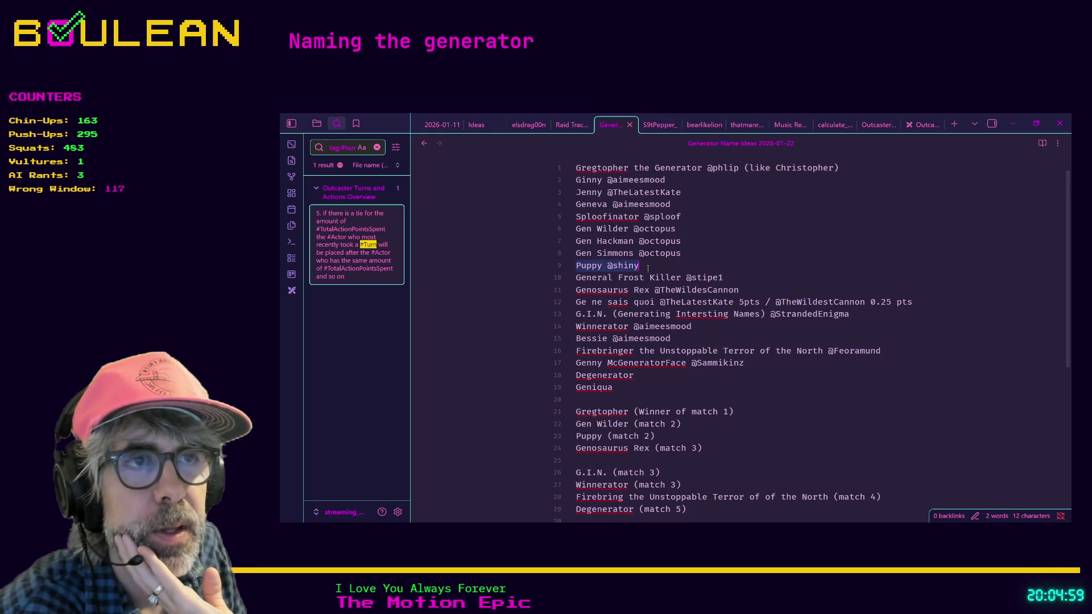
pyautogui.scroll(-5, 643, 298)
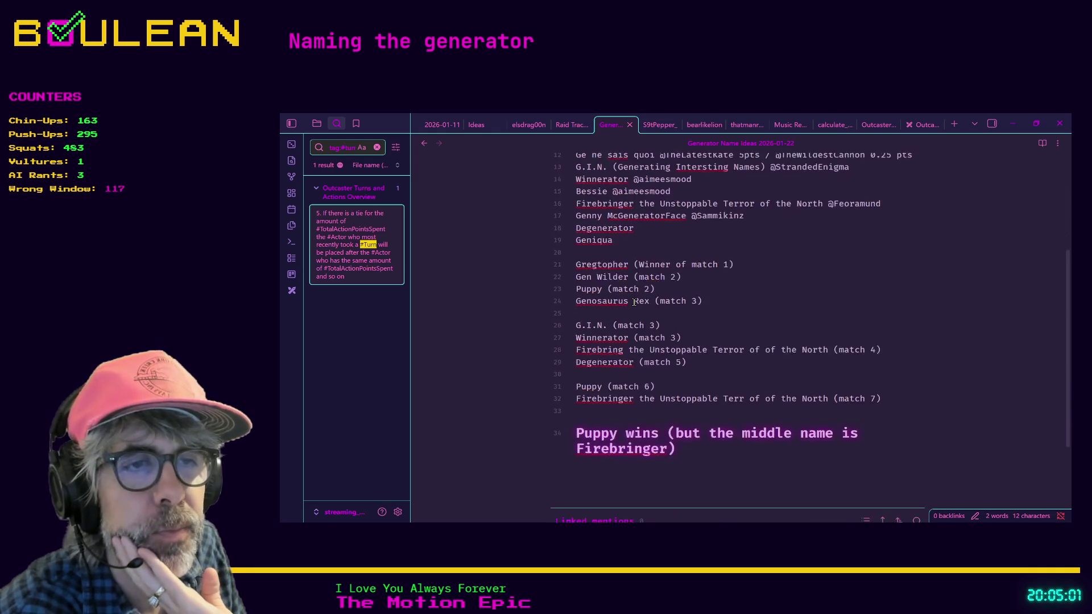
pyautogui.scroll(1, 608, 408)
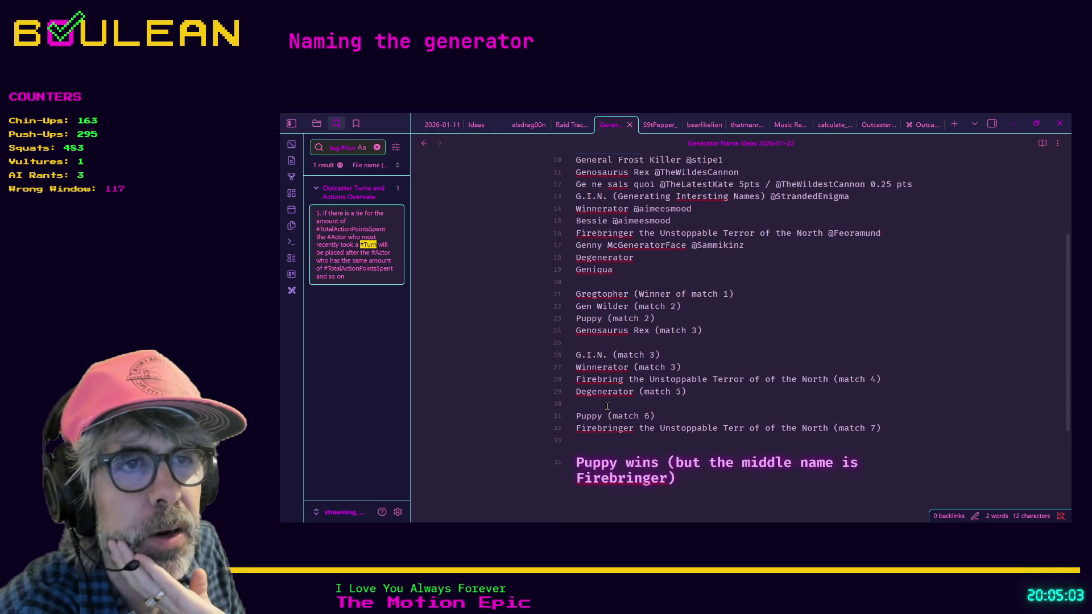
pyautogui.moveTo(576, 430); pyautogui.dragTo(634, 430)
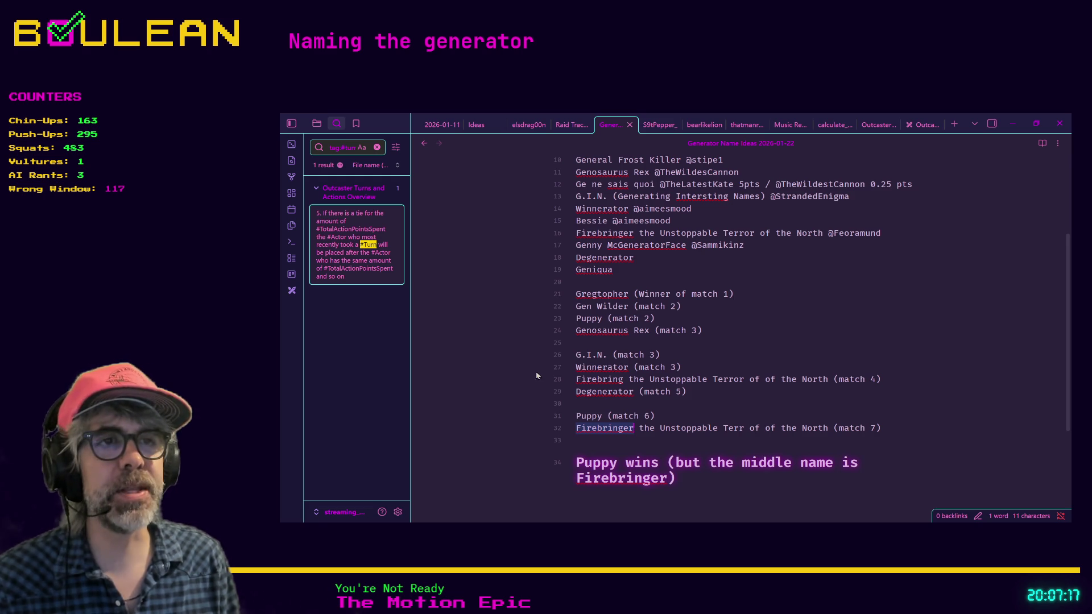
pyautogui.click(628, 272)
# Step: Highlight the Degenerator and Geniqua lines, then minimize the Obsidian notes window
pyautogui.moveTo(628, 272); pyautogui.dragTo(564, 259)
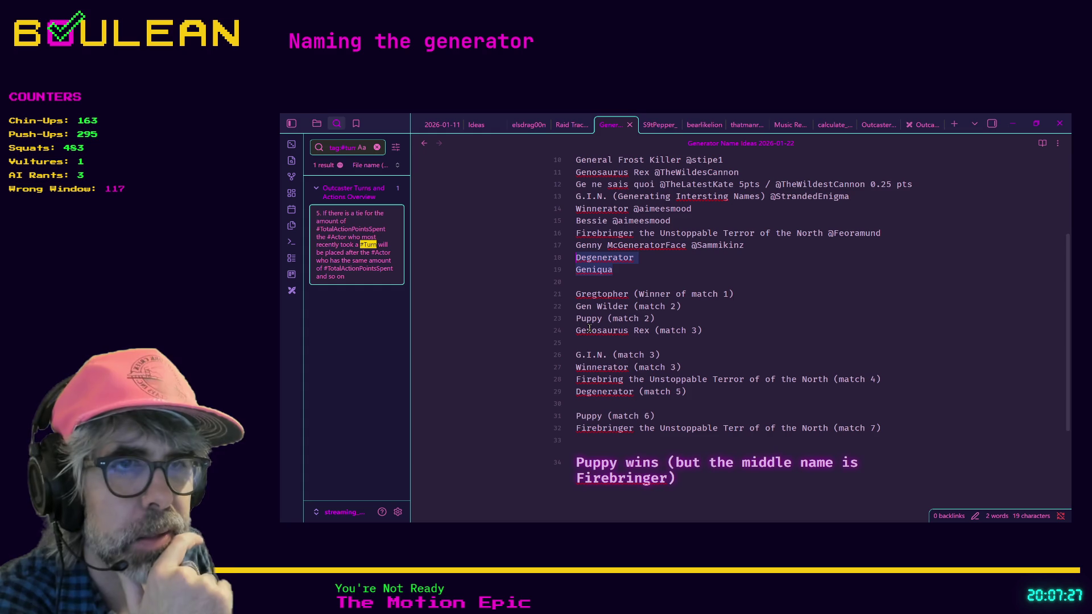
pyautogui.click(1012, 124)
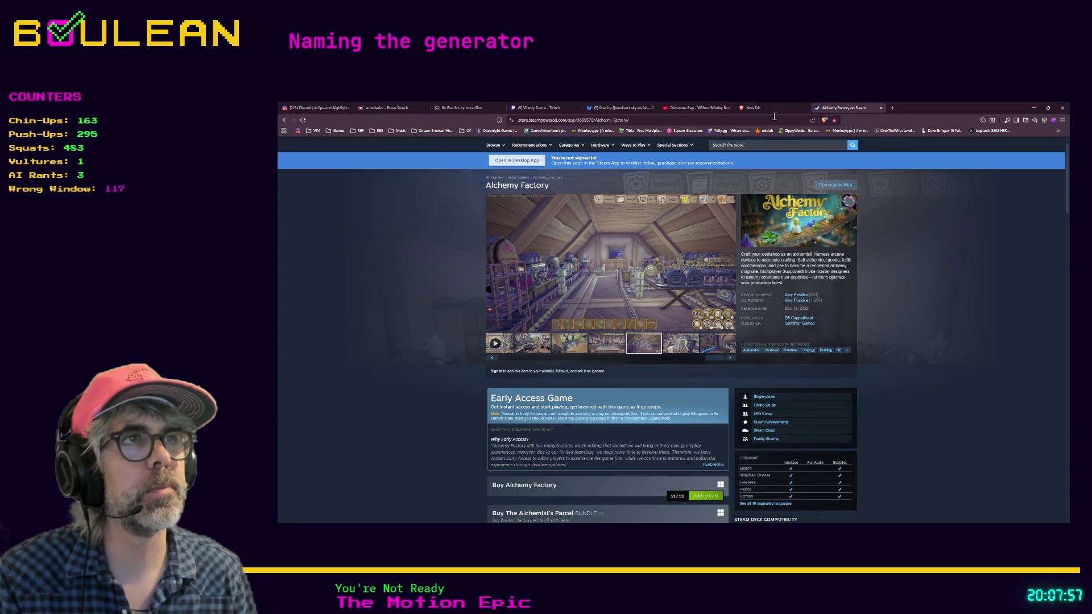
# Step: Return to the game script in the Godot editor and run the project with F5
pyautogui.click(776, 118)
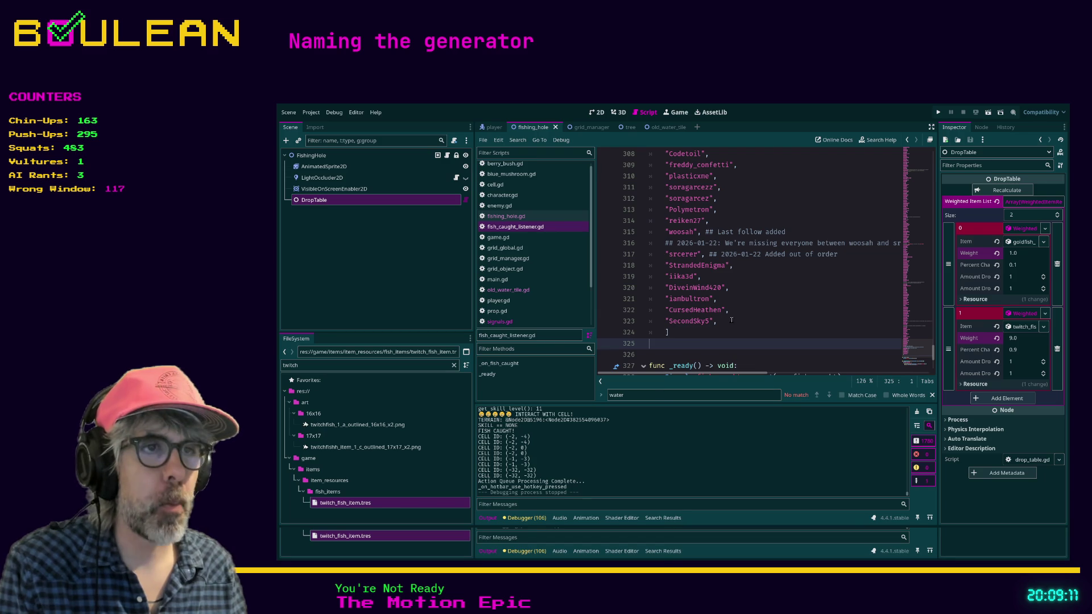
pyautogui.click(736, 325)
pyautogui.click(720, 344)
pyautogui.press('F5')
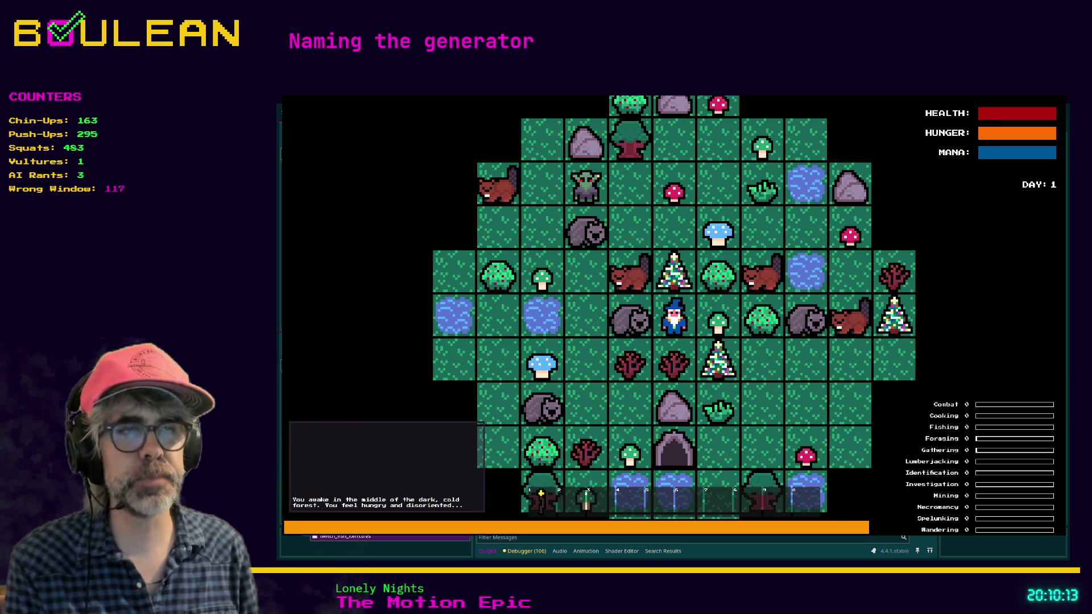
# Step: Kill the wombat, walk left onto its raw meat, then fish for a viewer-named fish
pyautogui.click(652, 341)
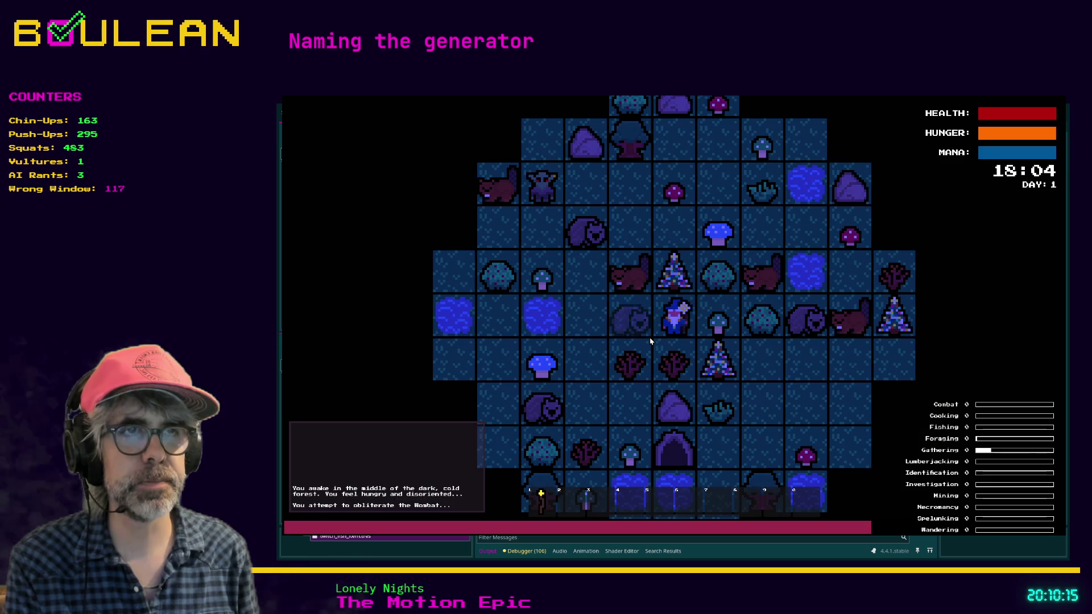
pyautogui.click(651, 341)
pyautogui.click(651, 341)
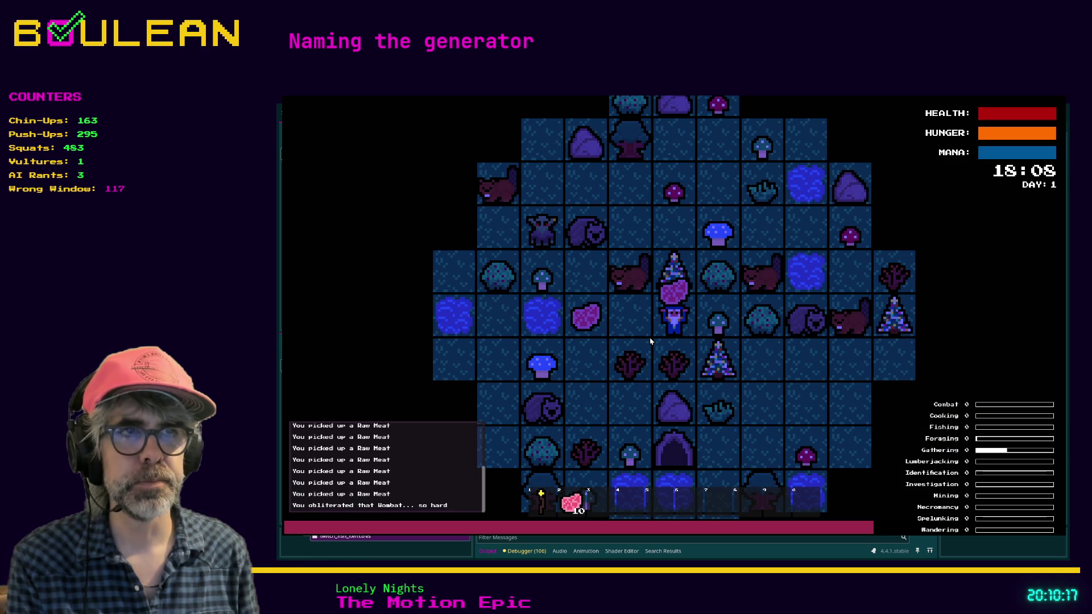
pyautogui.press('Left')
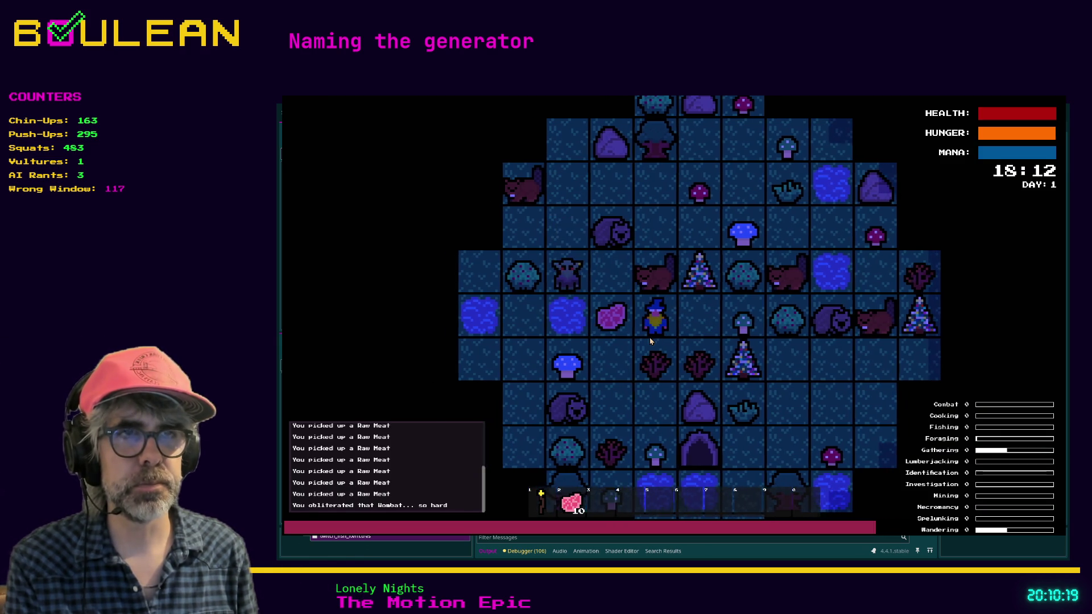
pyautogui.press('Left')
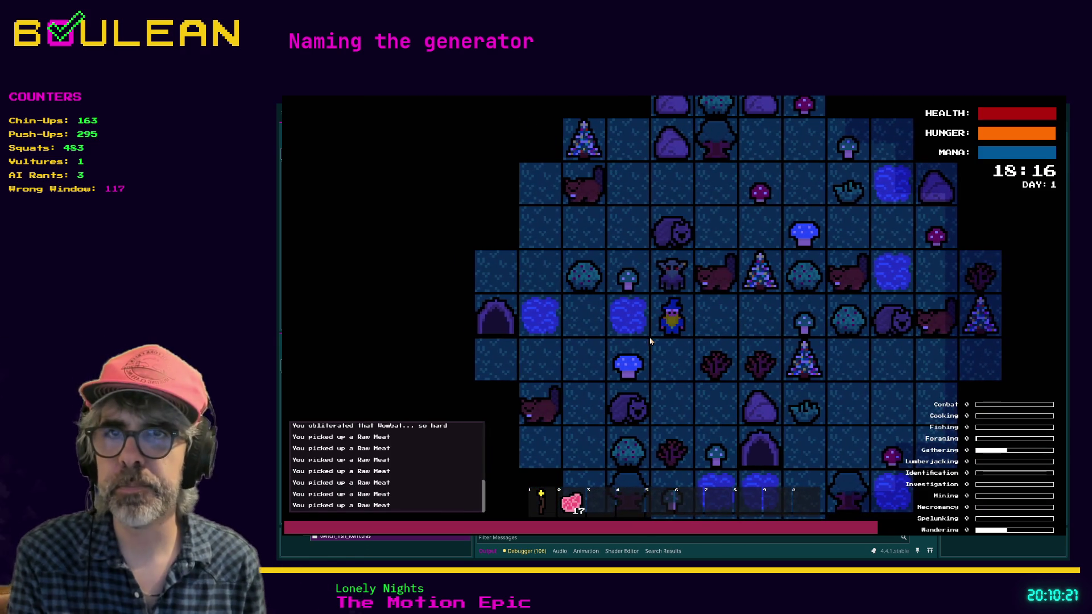
pyautogui.press('Up')
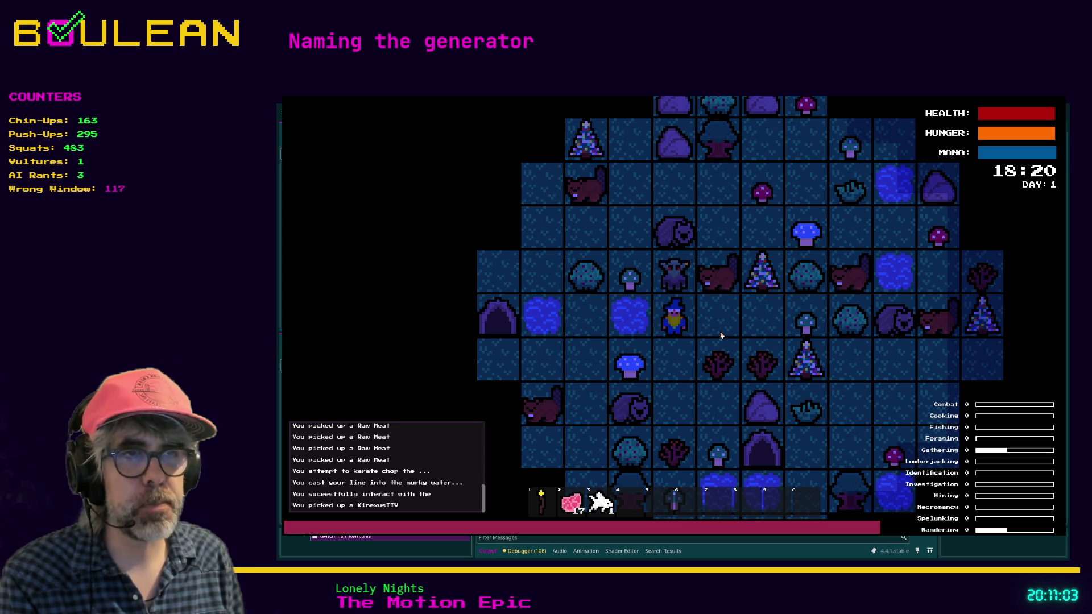
# Step: Chop the Blue Mushroom below the wizard and the adjacent sapling for a stick
pyautogui.press('Down')
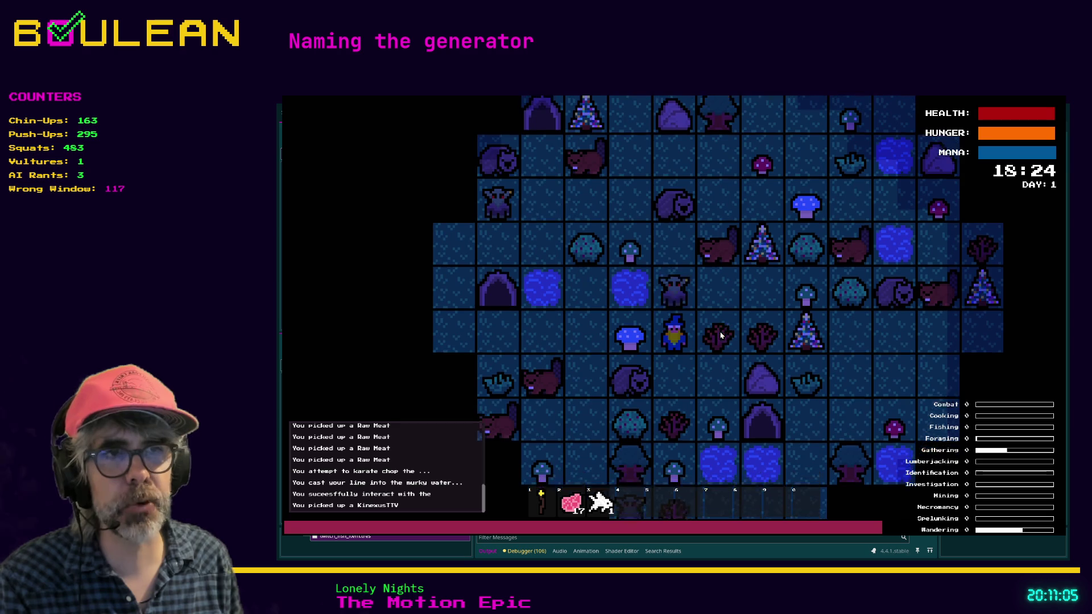
pyautogui.press('Left')
pyautogui.press('Left')
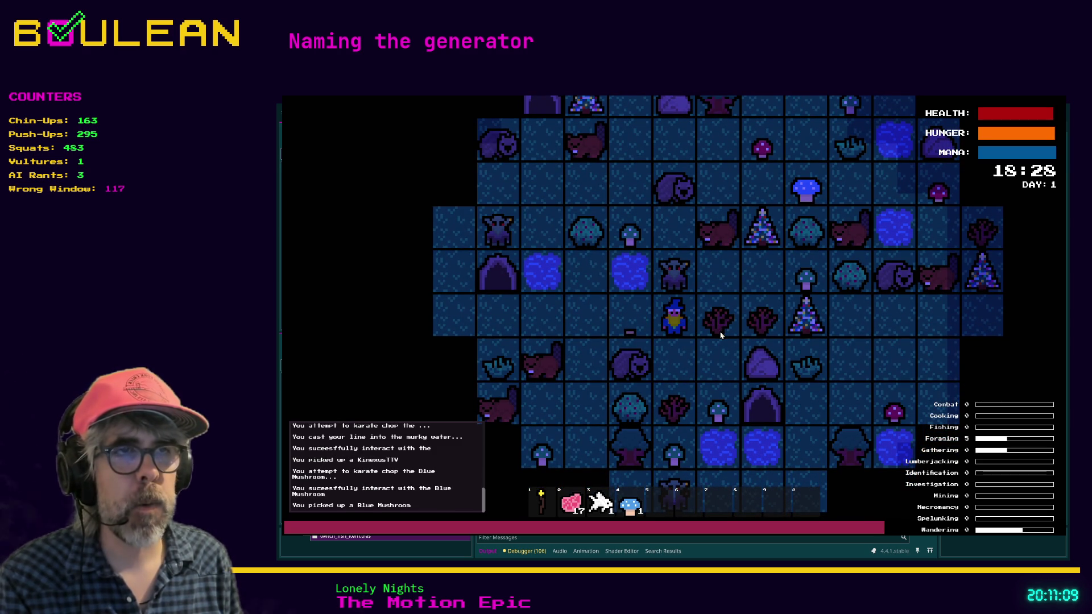
pyautogui.press('Right')
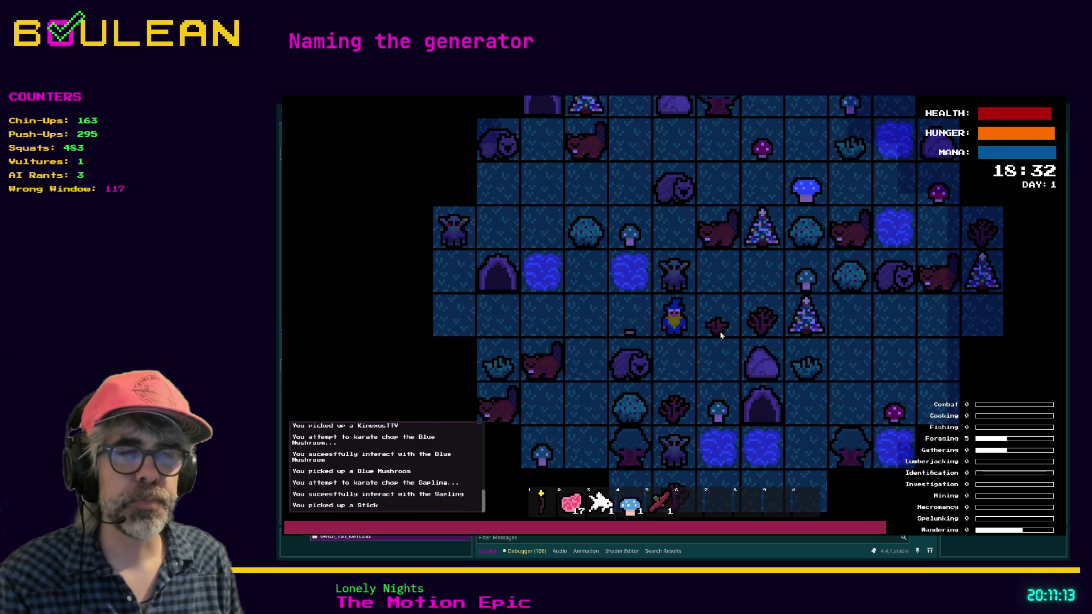
# Step: Fight the goblins above and below the wizard, then kill the wombat
pyautogui.press('Up')
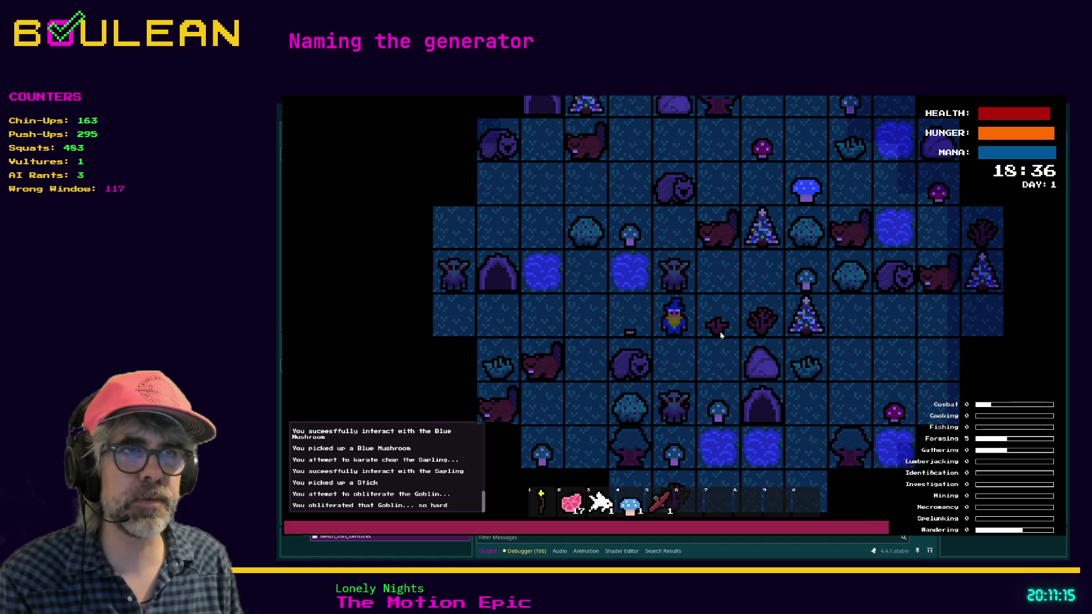
pyautogui.press('Up')
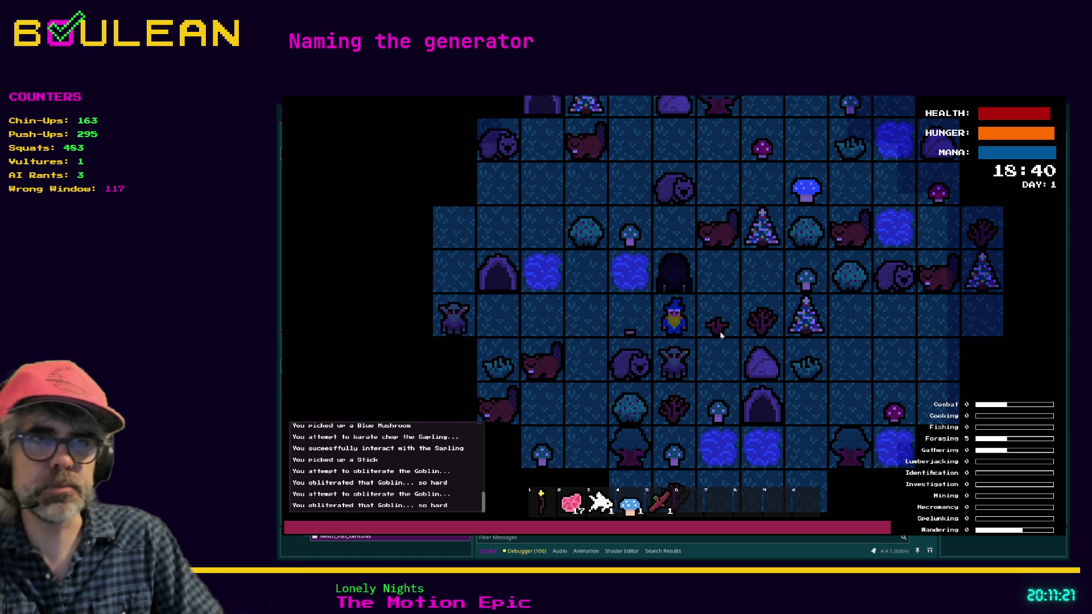
pyautogui.press('Down')
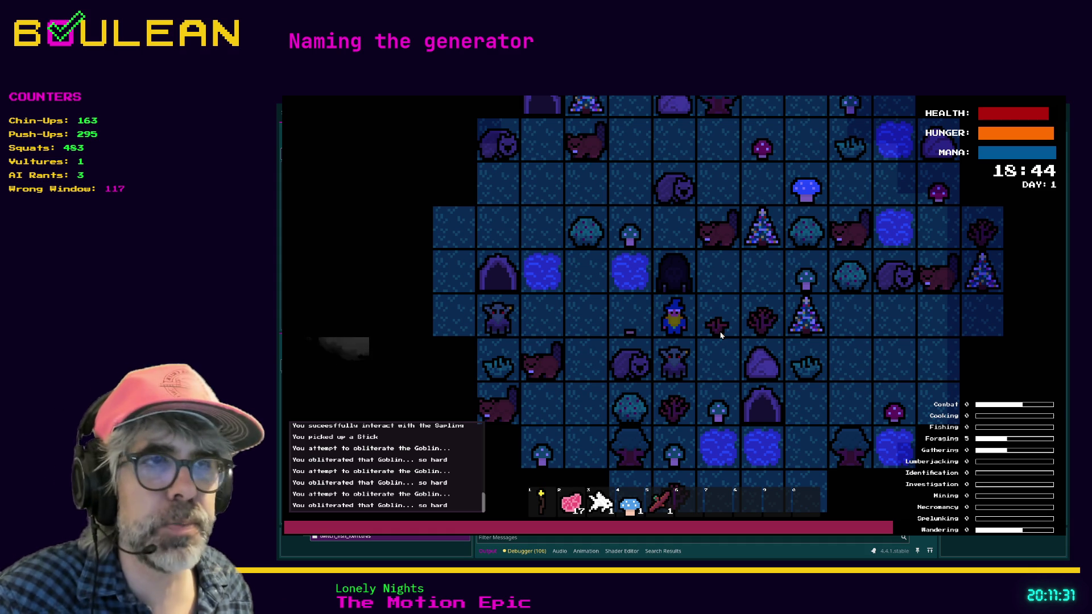
pyautogui.press('Down')
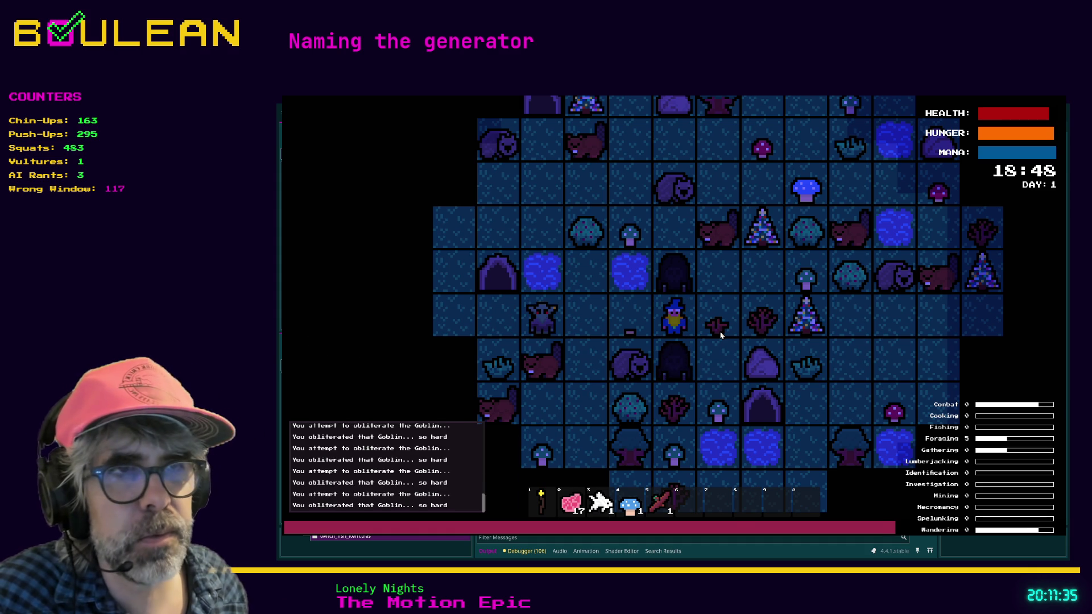
pyautogui.press('Left')
pyautogui.press('Down')
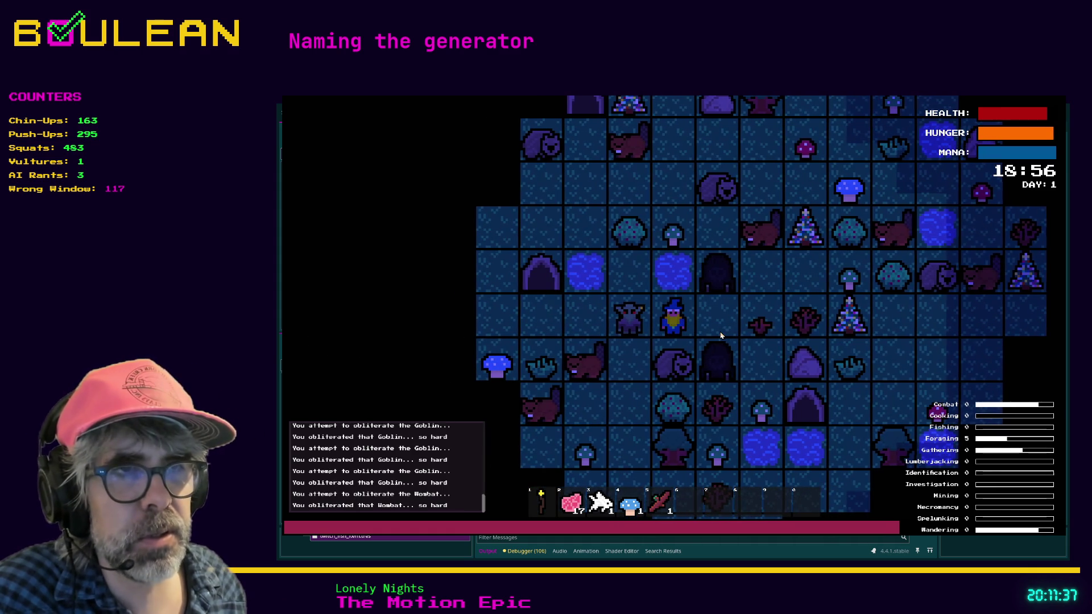
pyautogui.press('Down')
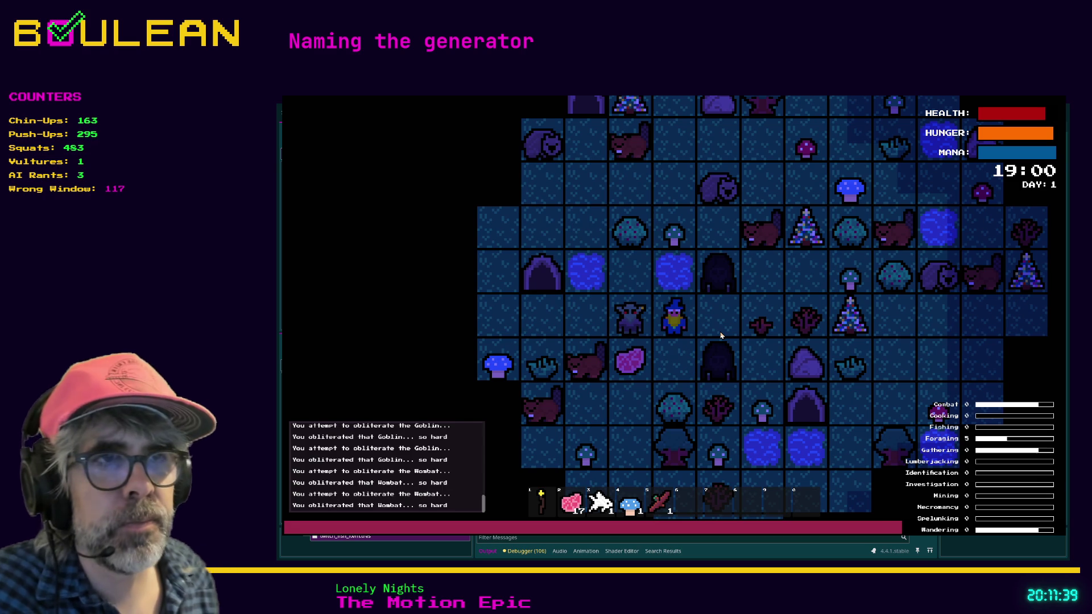
# Step: Kill the left goblin, destroy the gravestone, collect the meat, and take a Blue Mushroom
pyautogui.press('Left')
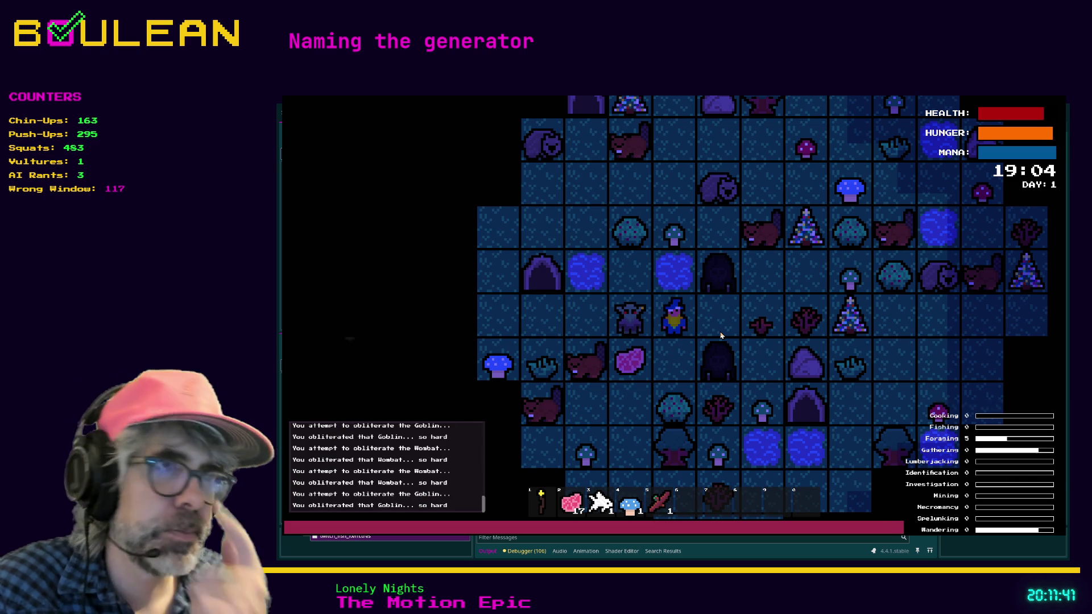
pyautogui.press('Left')
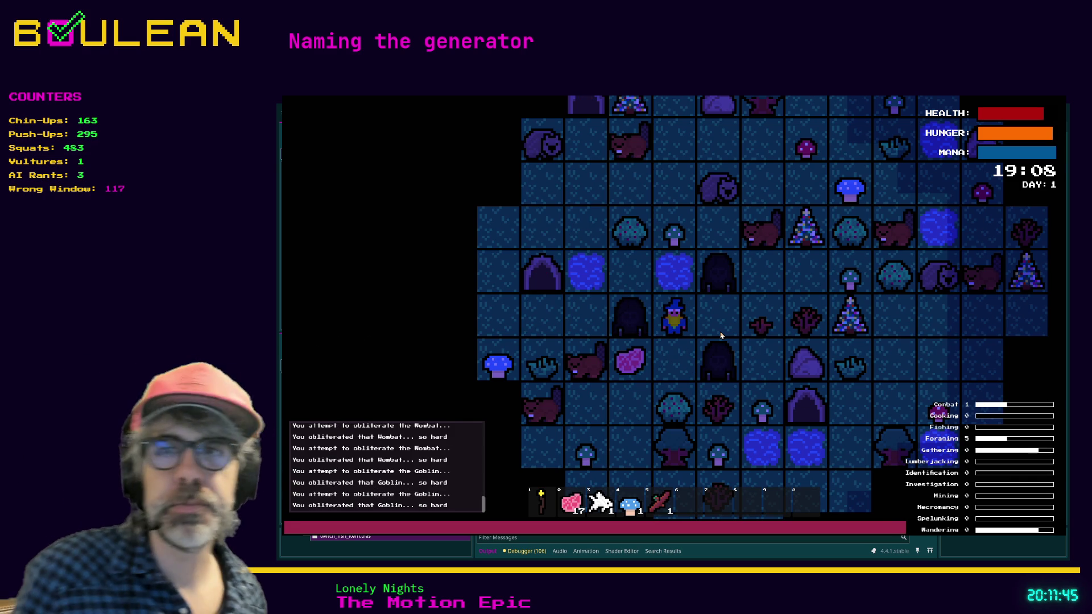
pyautogui.press('Left')
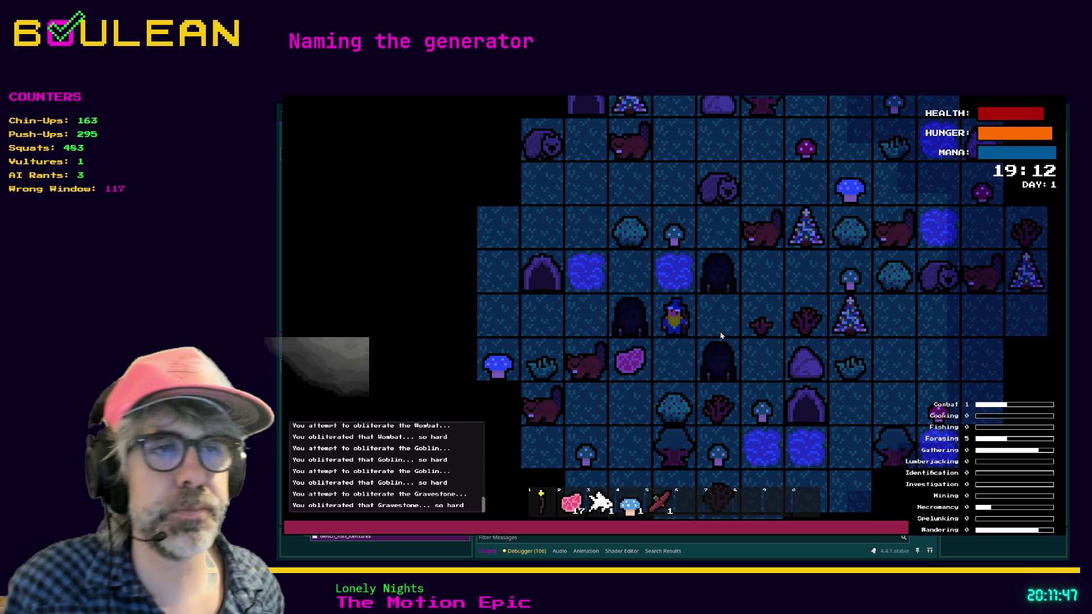
pyautogui.press('Left')
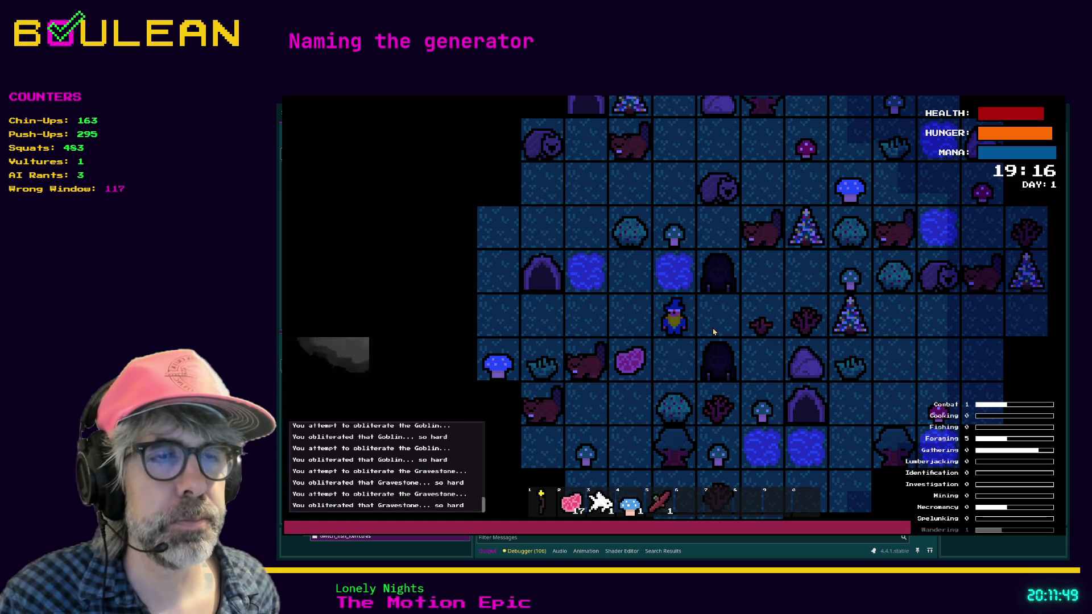
pyautogui.press('Left')
pyautogui.press('Down')
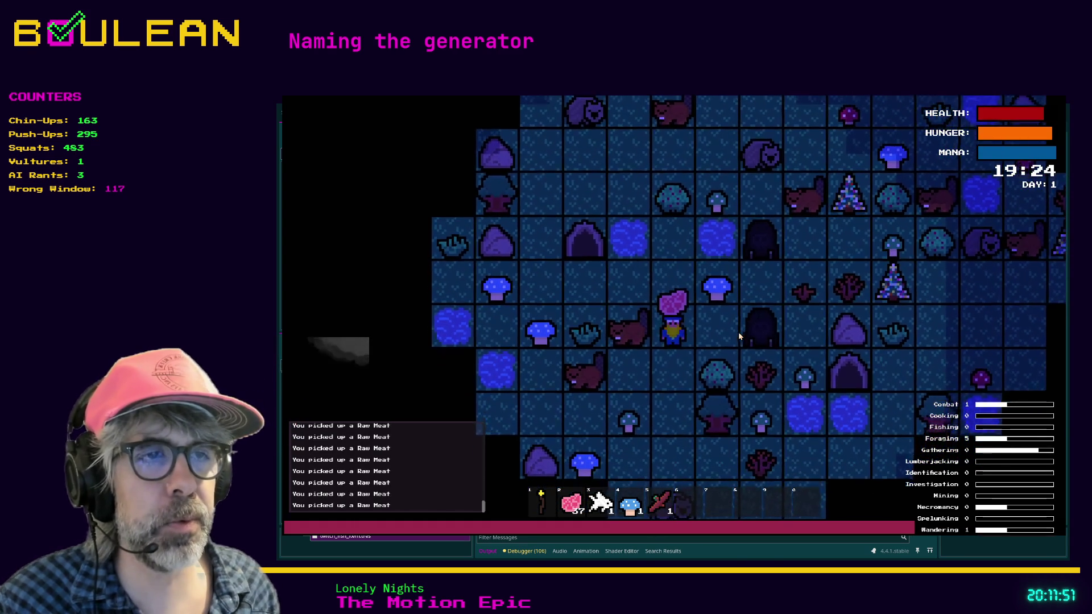
pyautogui.press('Up')
pyautogui.press('Up')
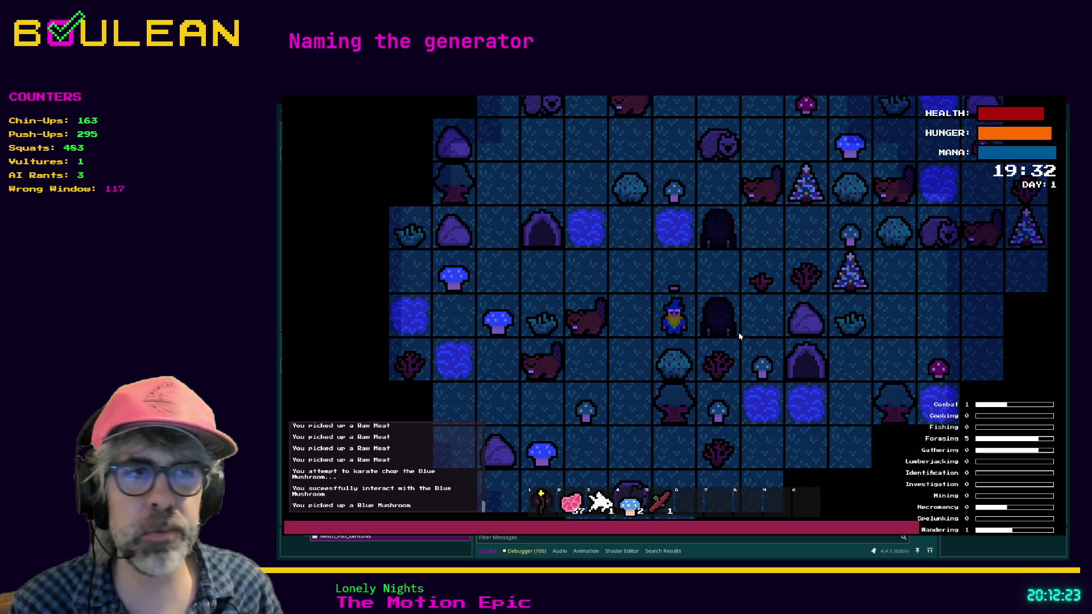
# Step: Harvest a Berry, obliterate the gravestone to grab its Soul, then cast the fishing line
pyautogui.press('space')
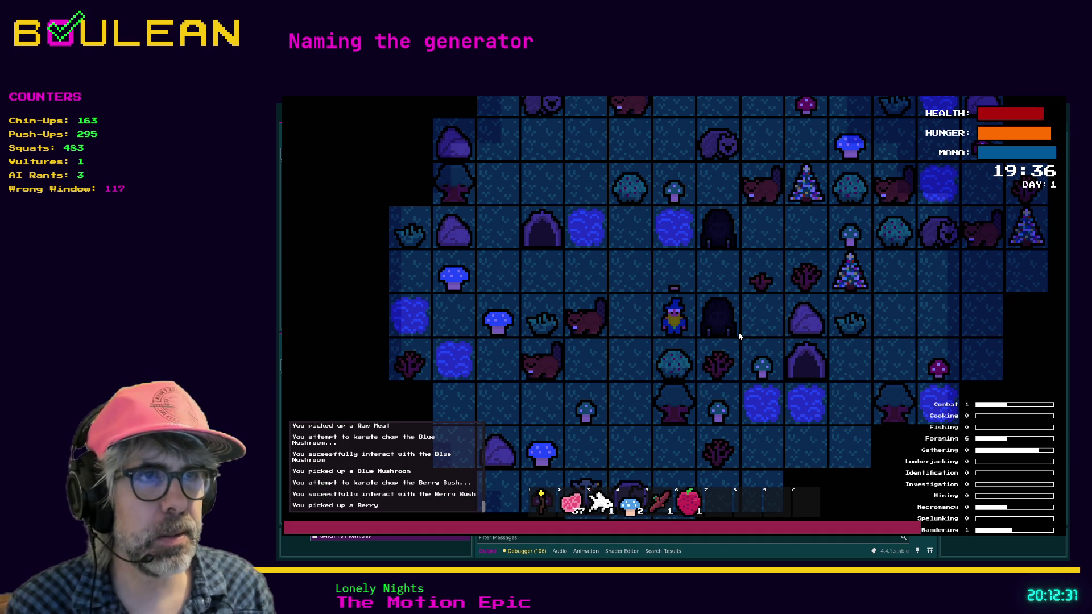
pyautogui.press('Right')
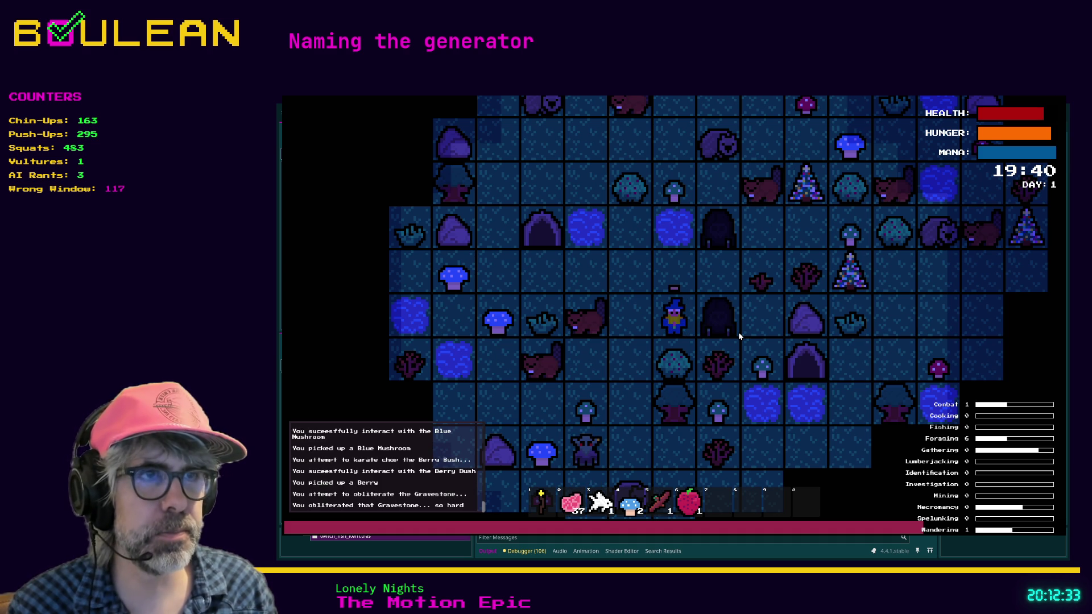
pyautogui.press('Right')
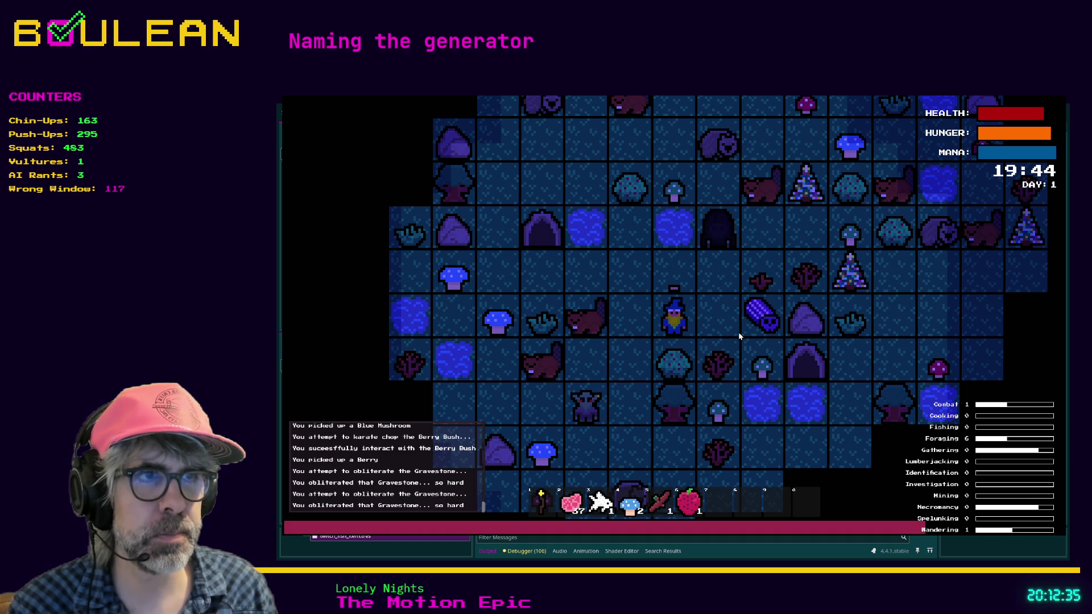
pyautogui.press('Right')
pyautogui.press('Right')
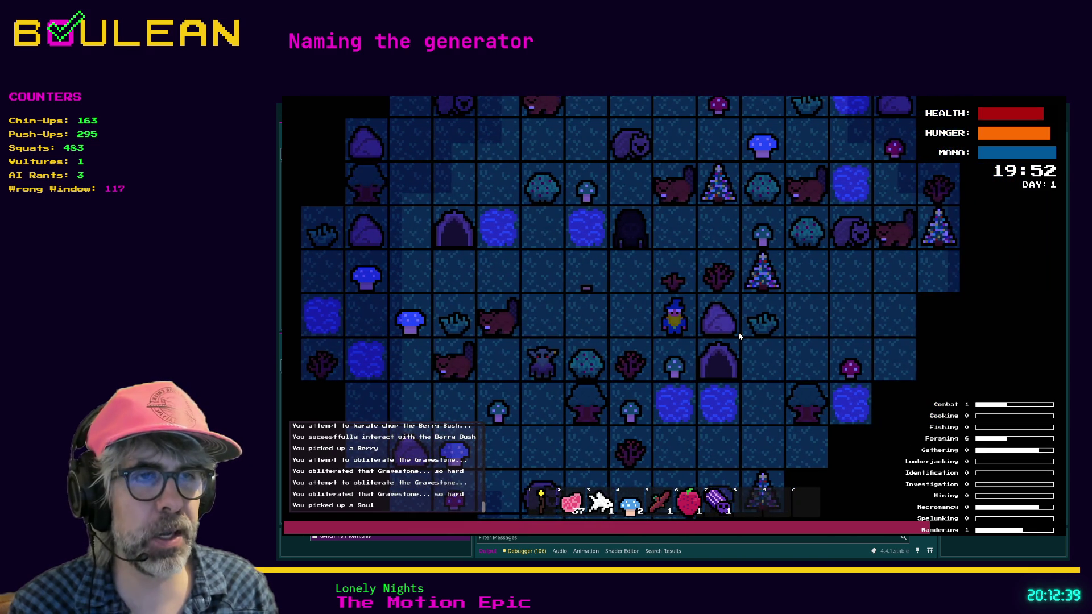
pyautogui.press('Down')
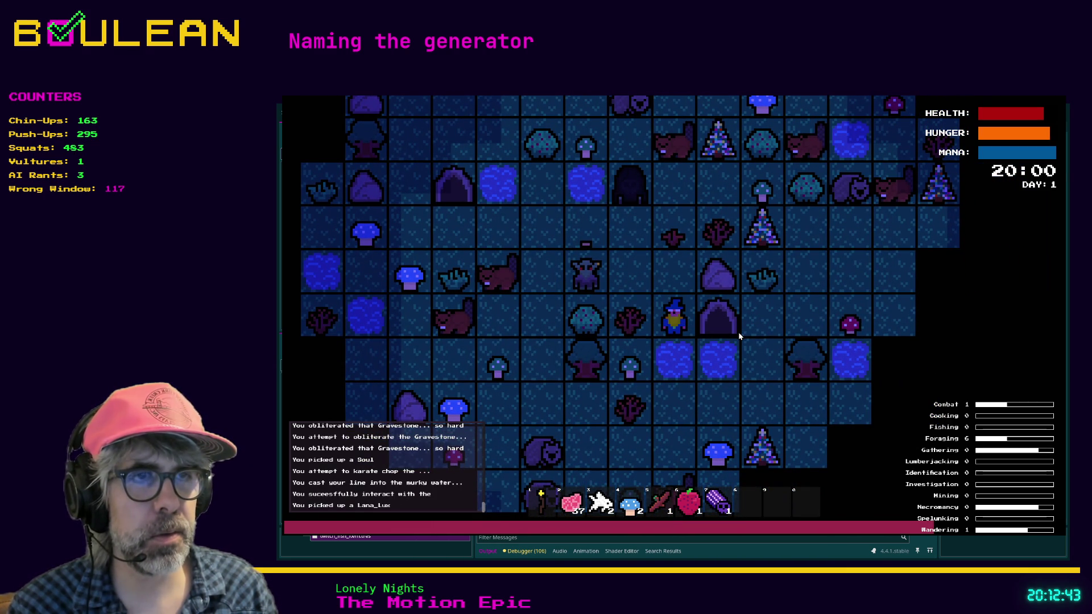
pyautogui.press('Down')
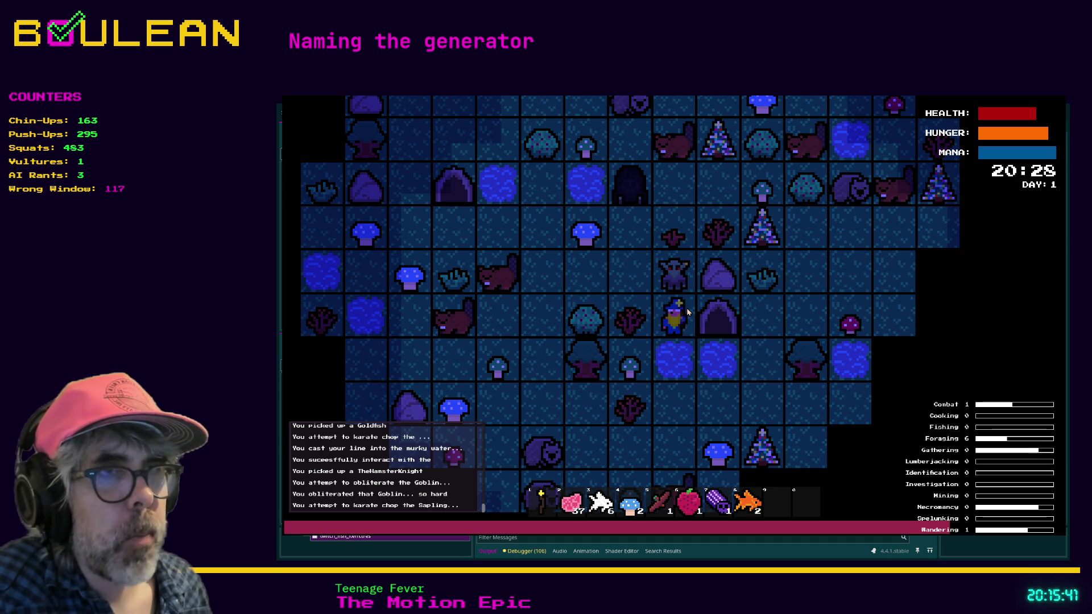
# Step: Chop the Sapling repeatedly until it yields a Stick
pyautogui.click(687, 311)
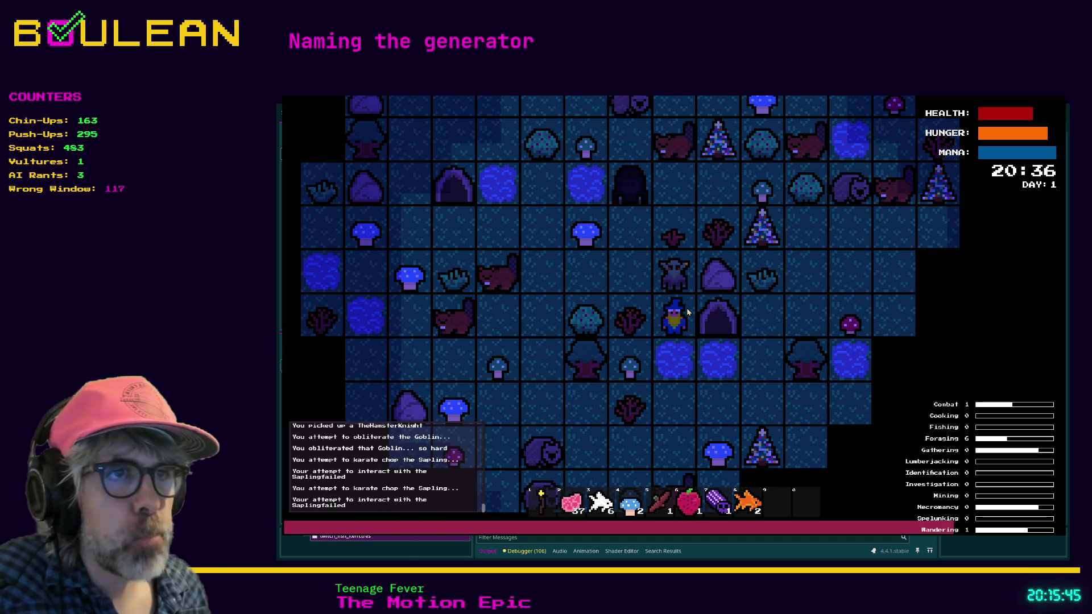
pyautogui.click(688, 312)
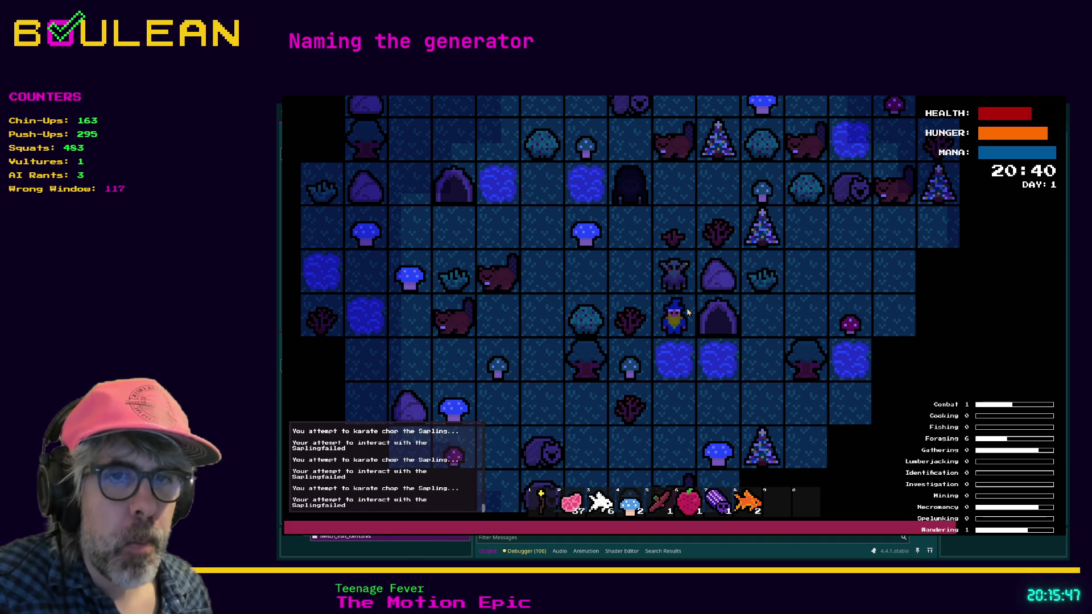
pyautogui.click(688, 312)
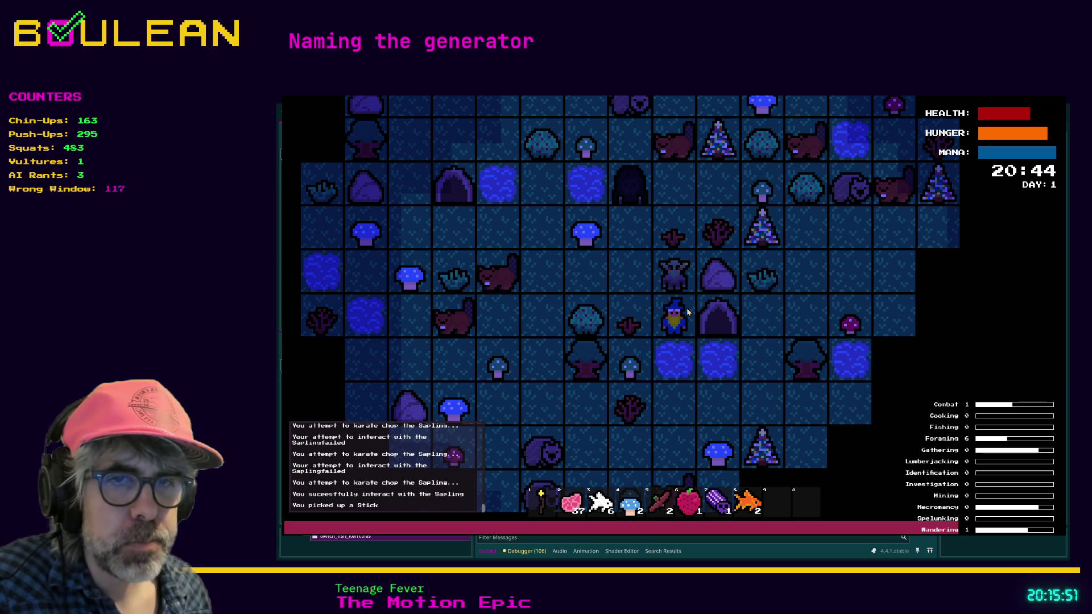
# Step: Walk the wizard left, down and back right among the goblins
pyautogui.press('Left')
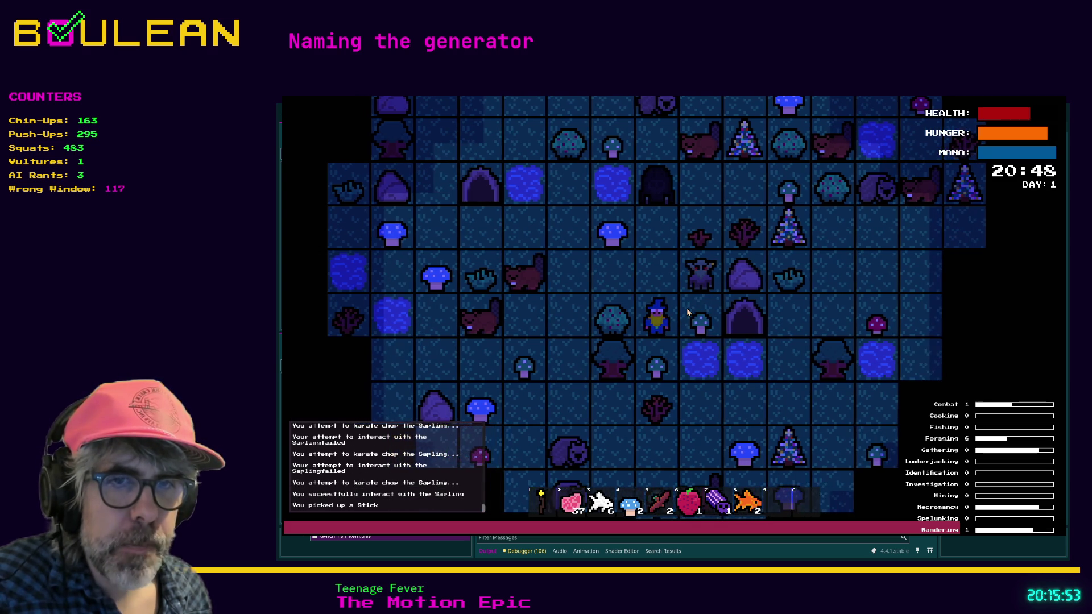
pyautogui.press('Up')
pyautogui.press('Left')
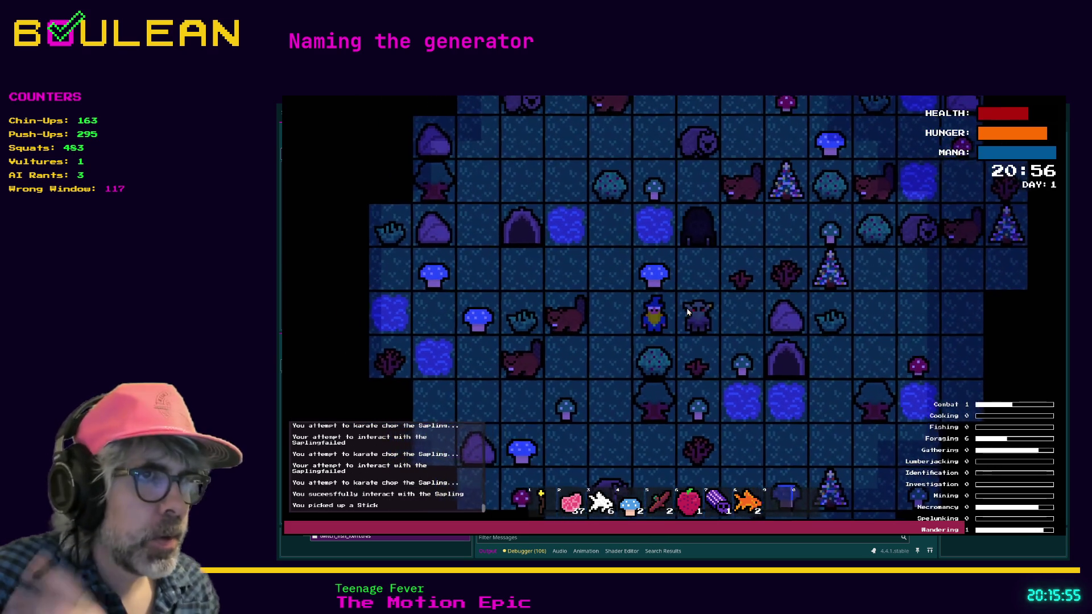
pyautogui.press('Left')
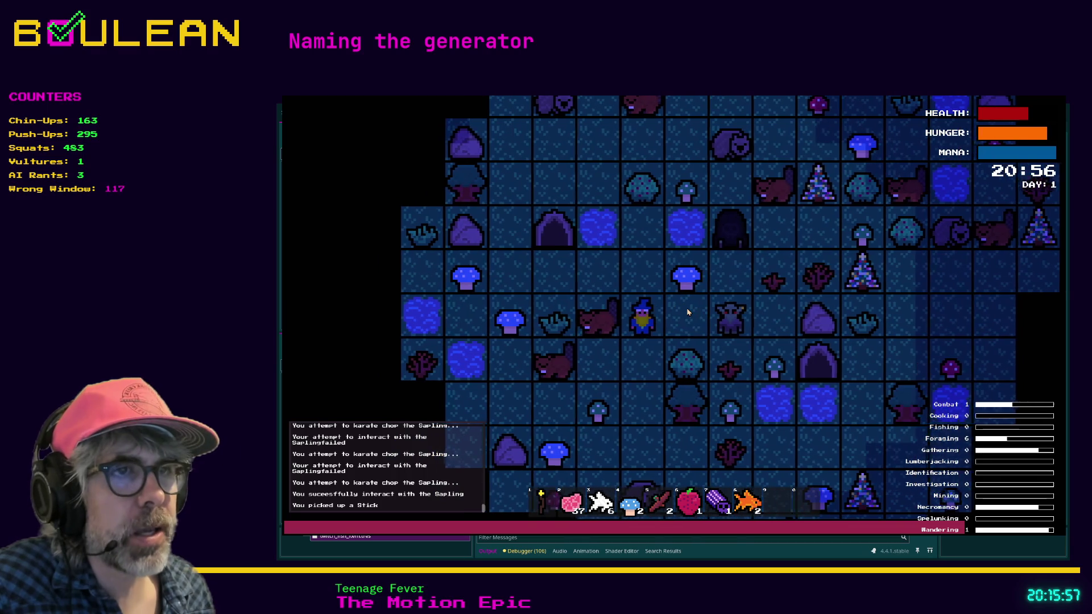
pyautogui.press('Down')
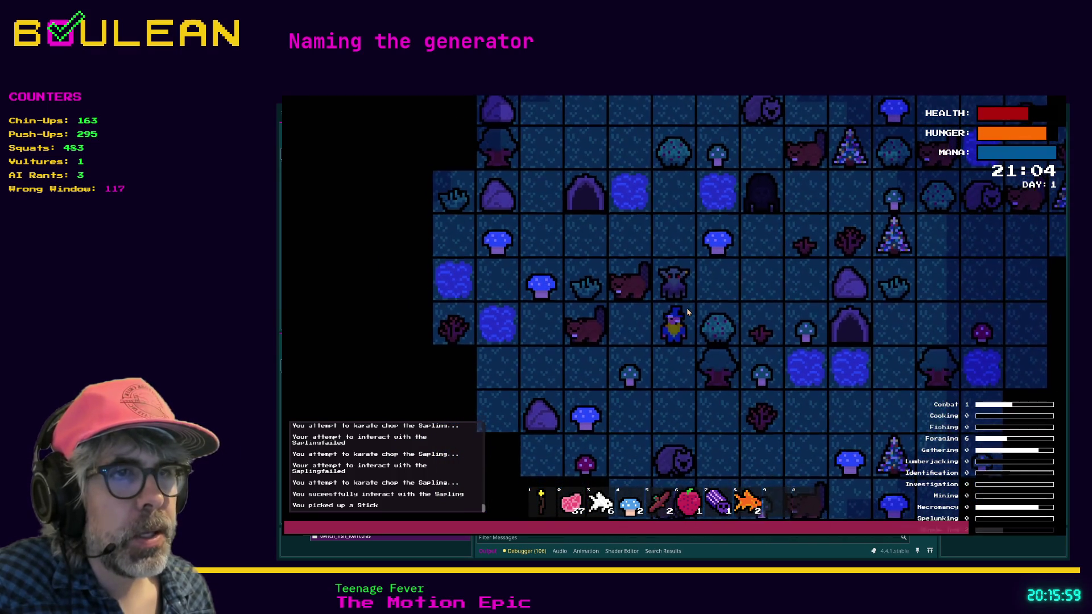
pyautogui.press('Down')
pyautogui.press('Down')
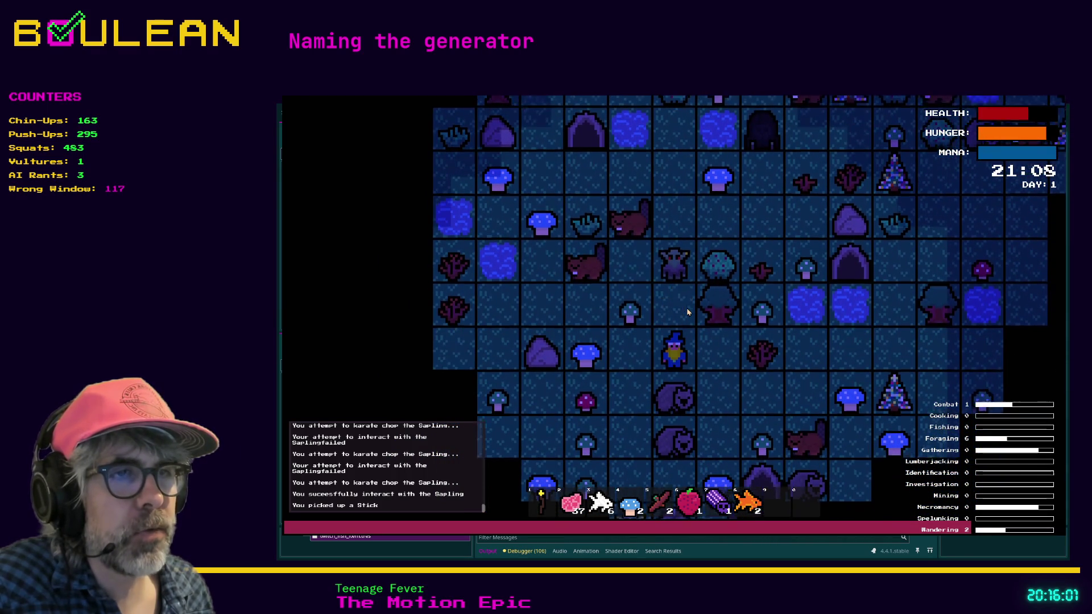
pyautogui.press('Right')
pyautogui.press('Down')
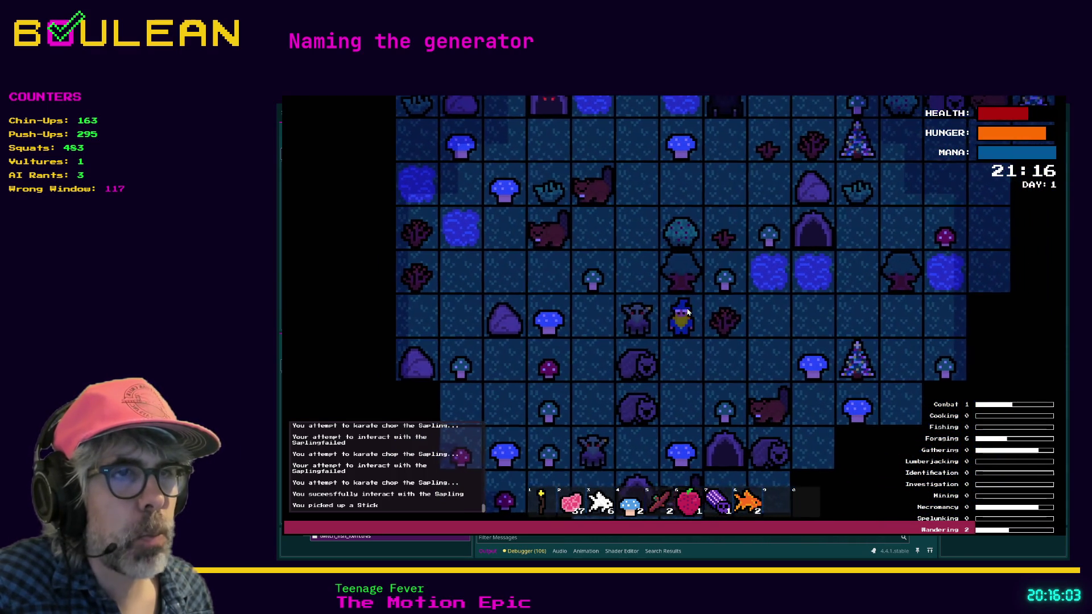
pyautogui.press('Right')
pyautogui.press('Right')
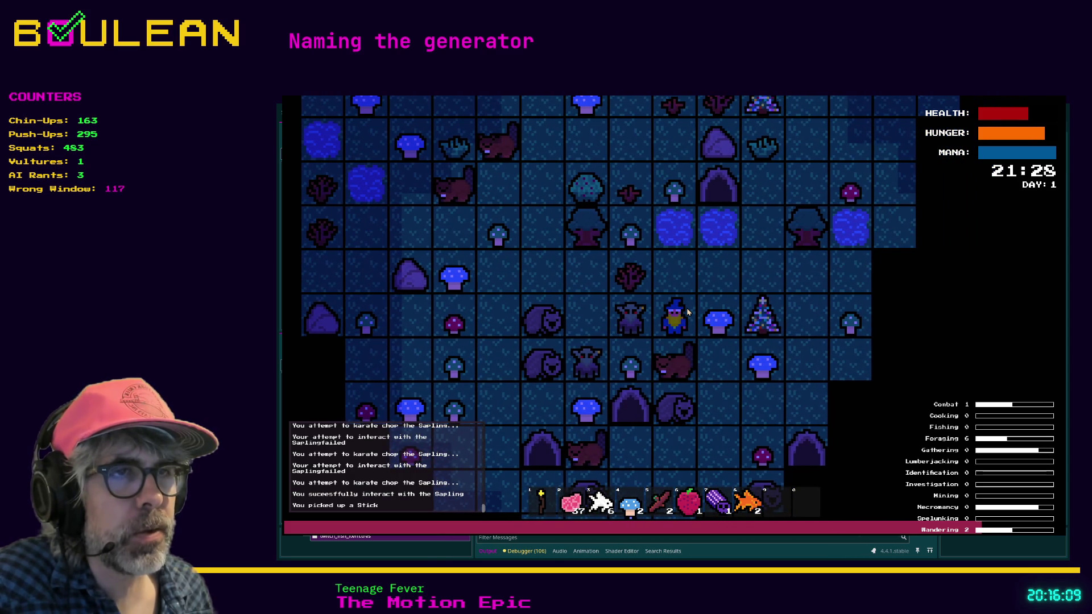
pyautogui.press('Up')
pyautogui.press('Right')
pyautogui.press('Right')
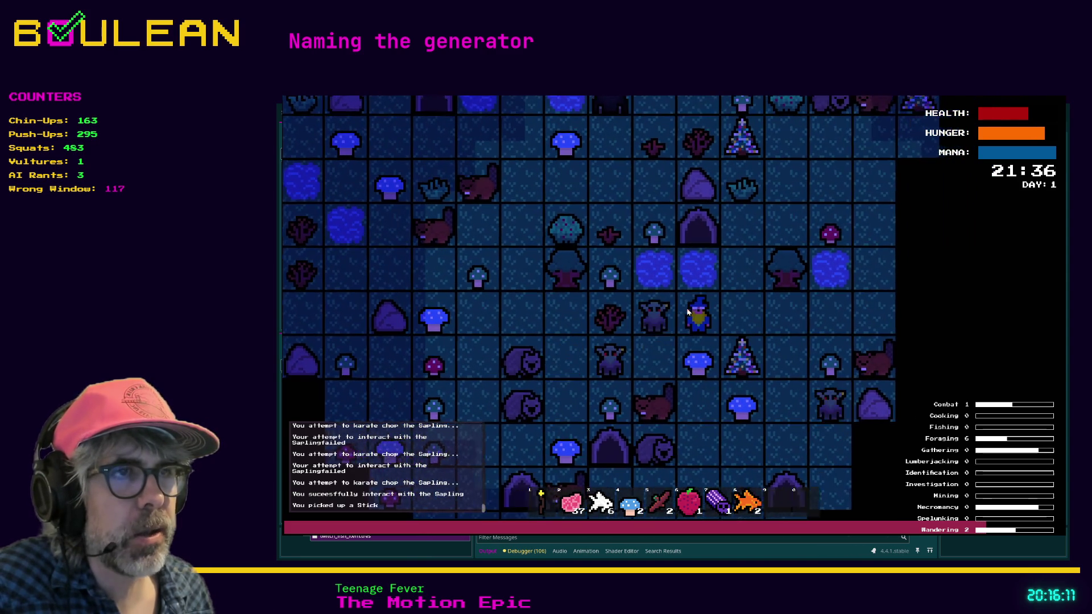
# Step: Walk the wizard up and right, then open the game's debug menu
pyautogui.scroll(3, 720, 324)
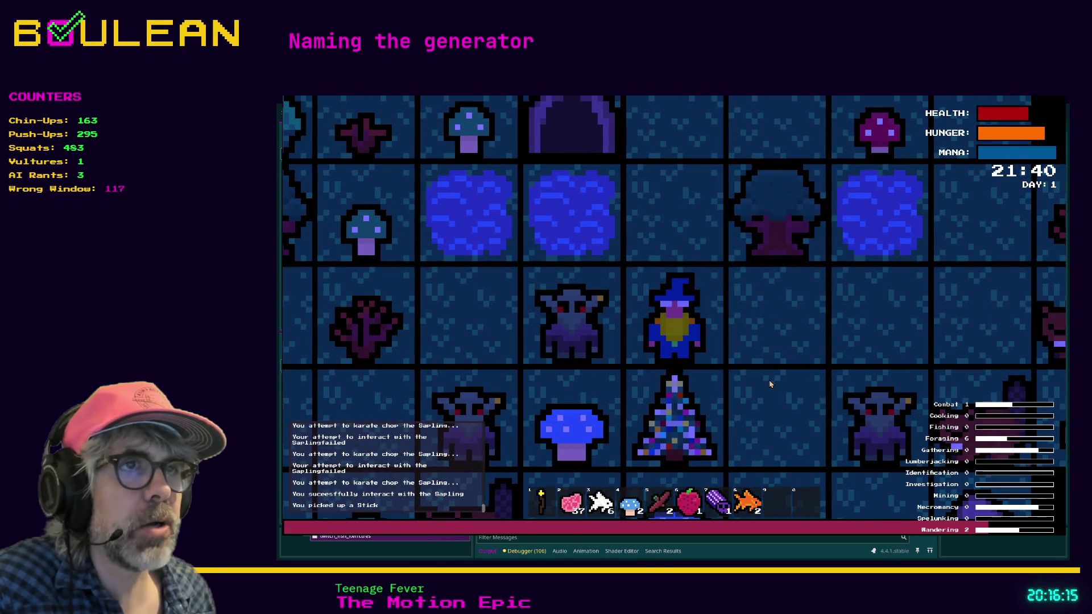
pyautogui.press('Up')
pyautogui.scroll(-2, 772, 370)
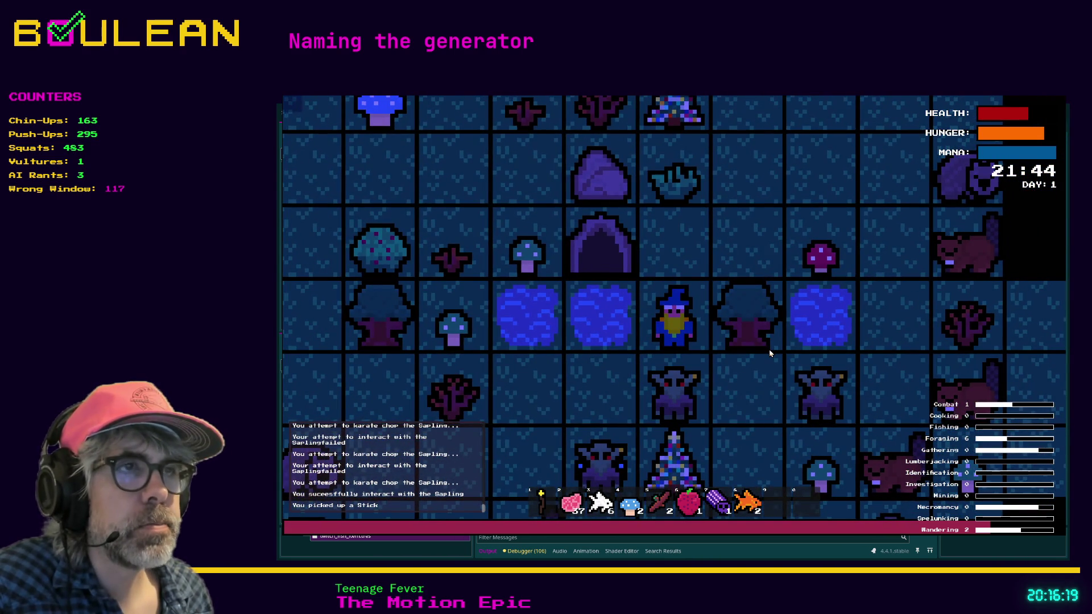
pyautogui.press('Up')
pyautogui.press('Right')
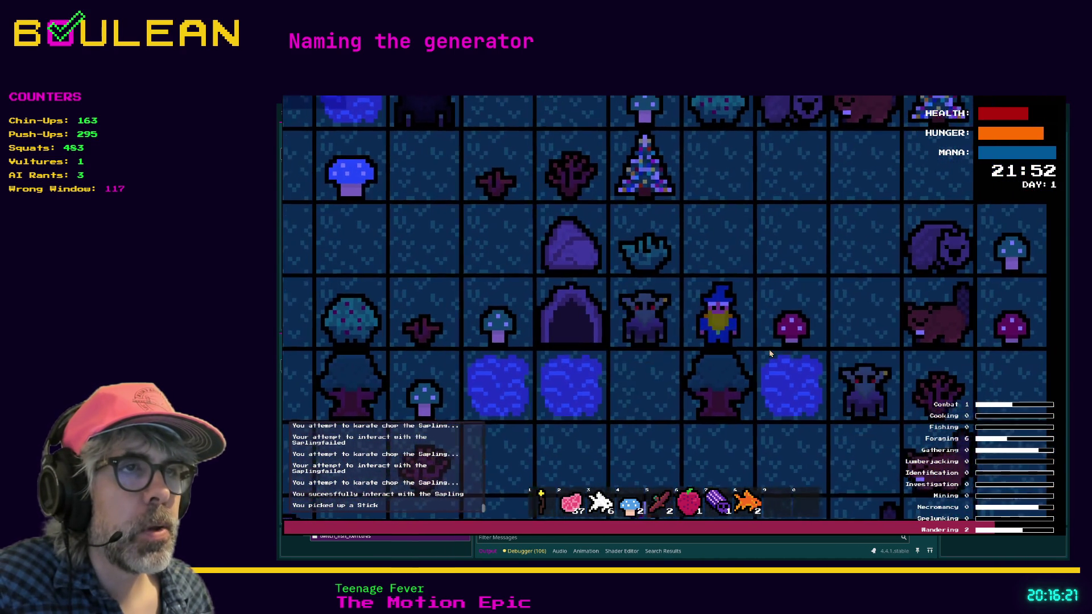
pyautogui.press('Up')
pyautogui.press('Up')
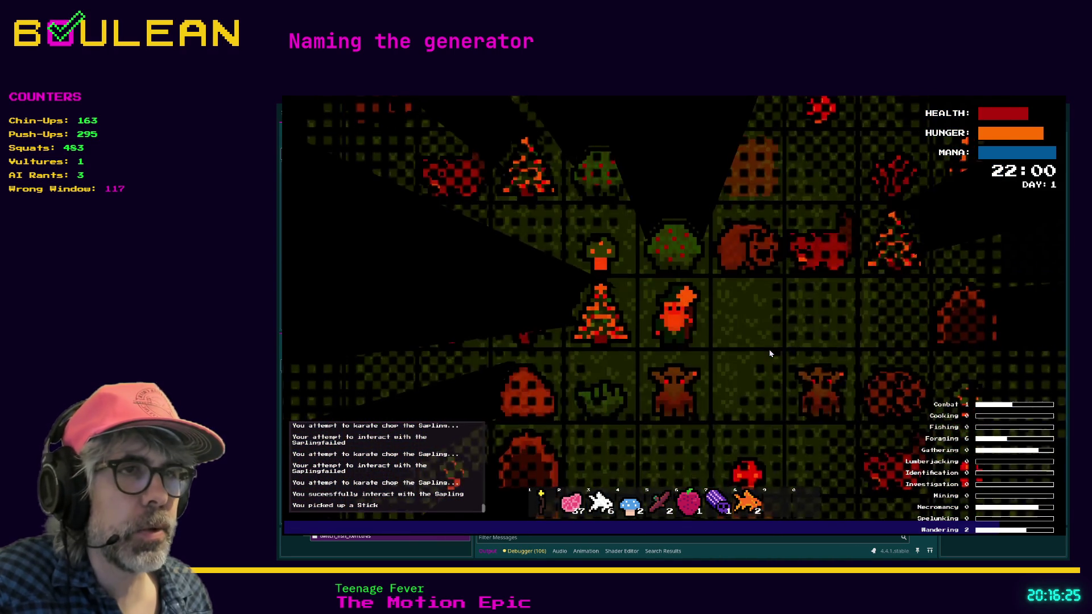
pyautogui.press('Right')
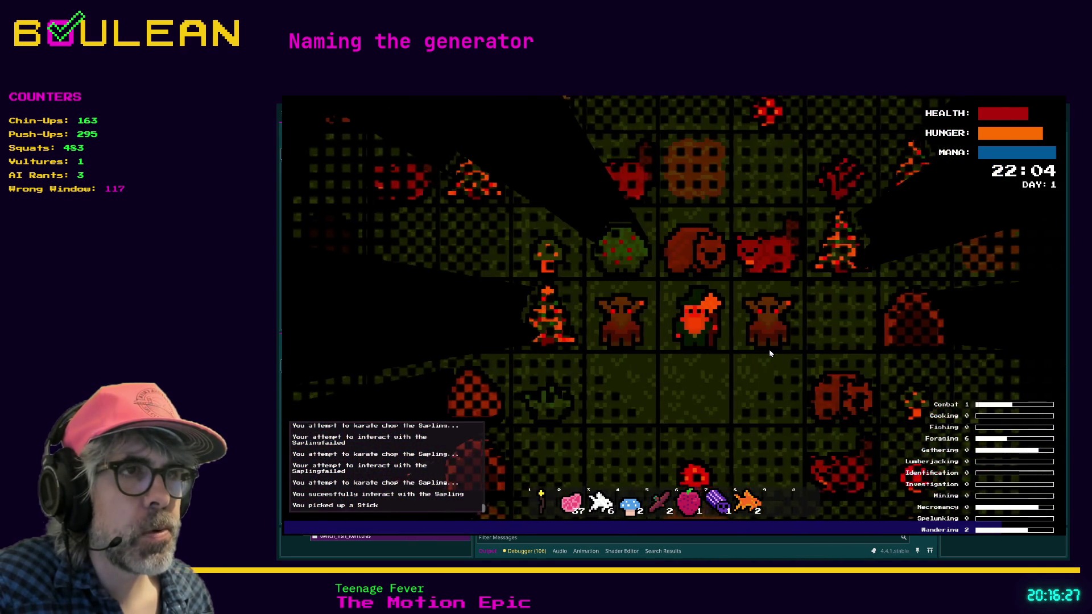
pyautogui.press('Down')
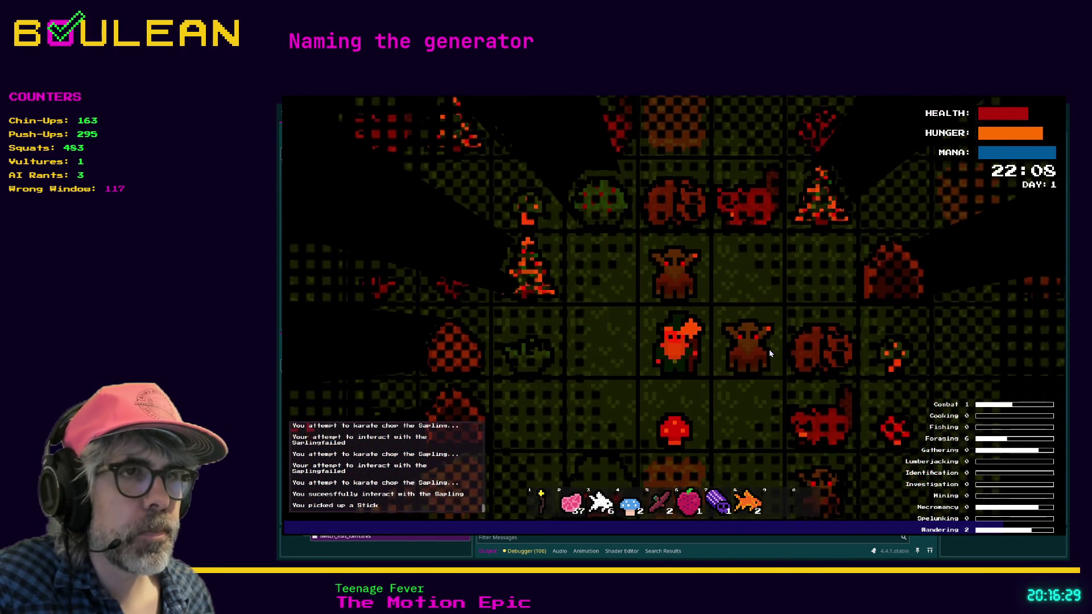
pyautogui.press('Left')
pyautogui.press('Down')
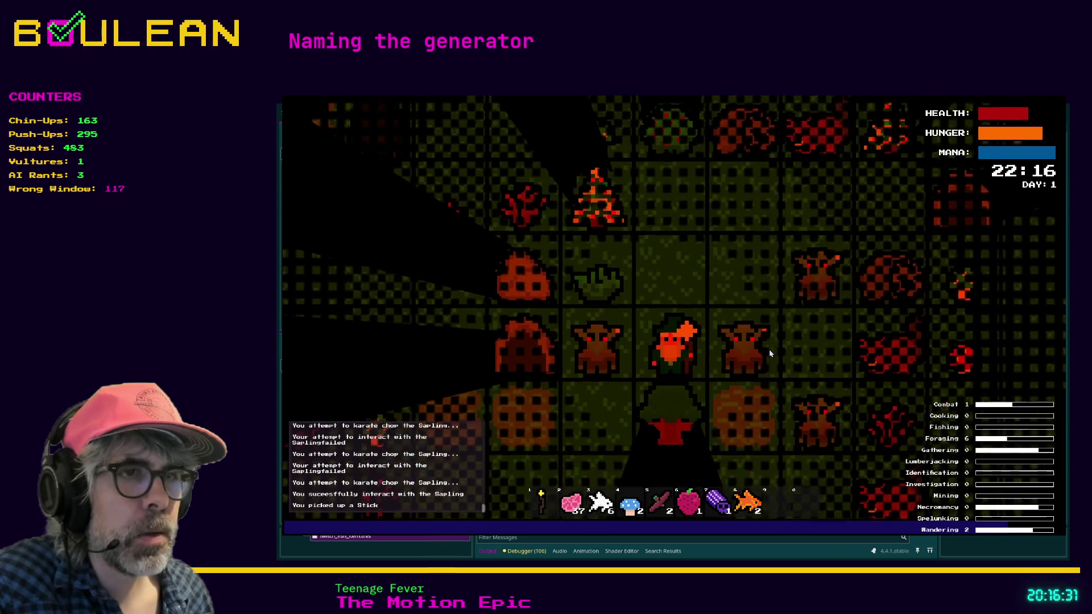
pyautogui.press('`')
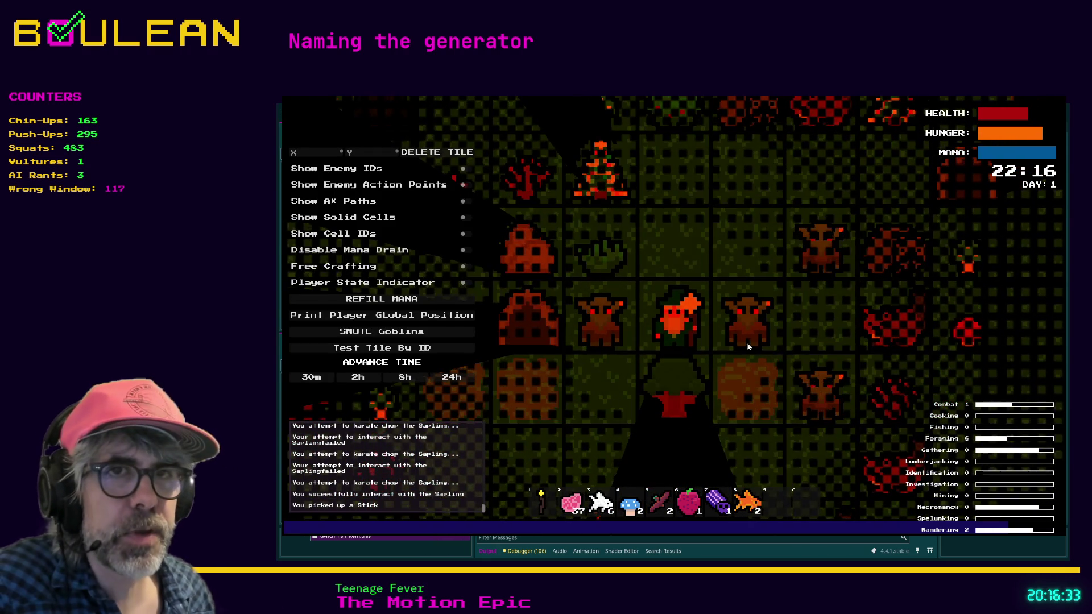
# Step: Use SMOTE Goblins, obliterate the gravestone, and walk the wizard down-left to the mushroom
pyautogui.click(433, 331)
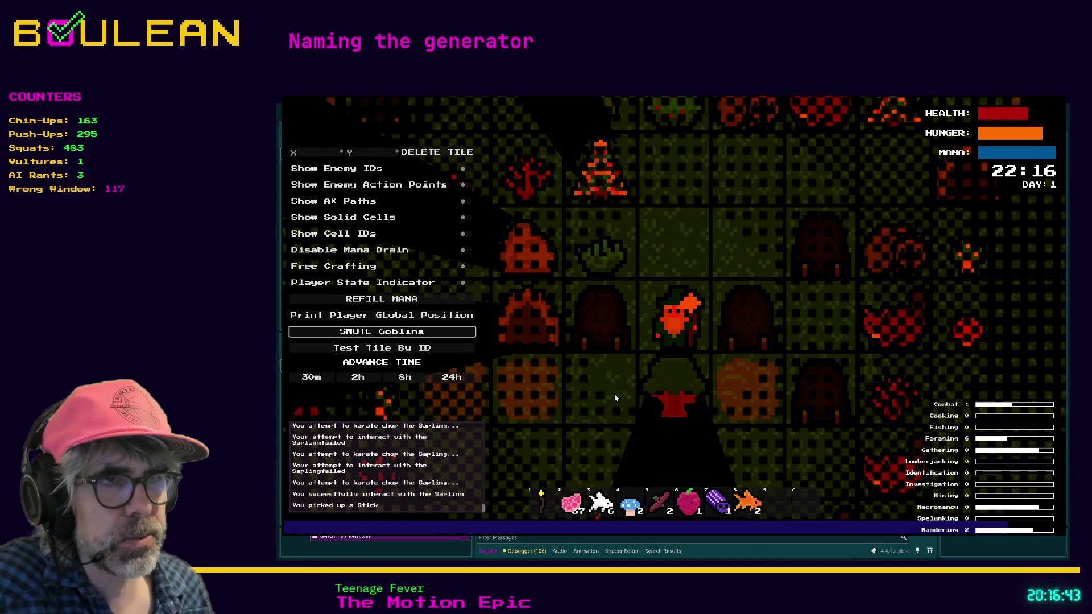
pyautogui.press('a')
pyautogui.press('a')
pyautogui.press('a')
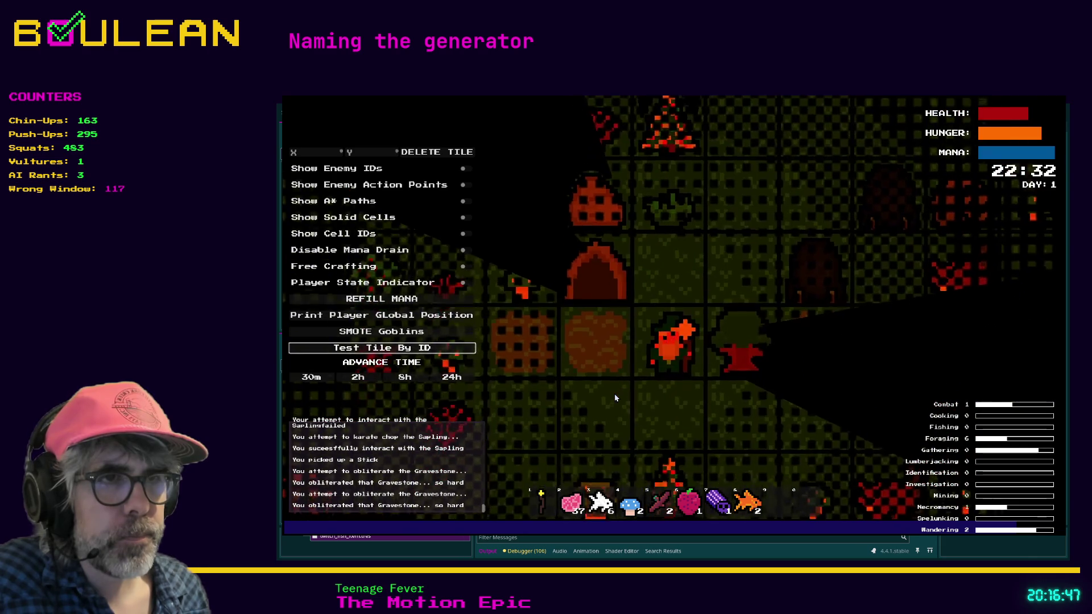
pyautogui.press('Down')
pyautogui.press('Down')
pyautogui.press('Left')
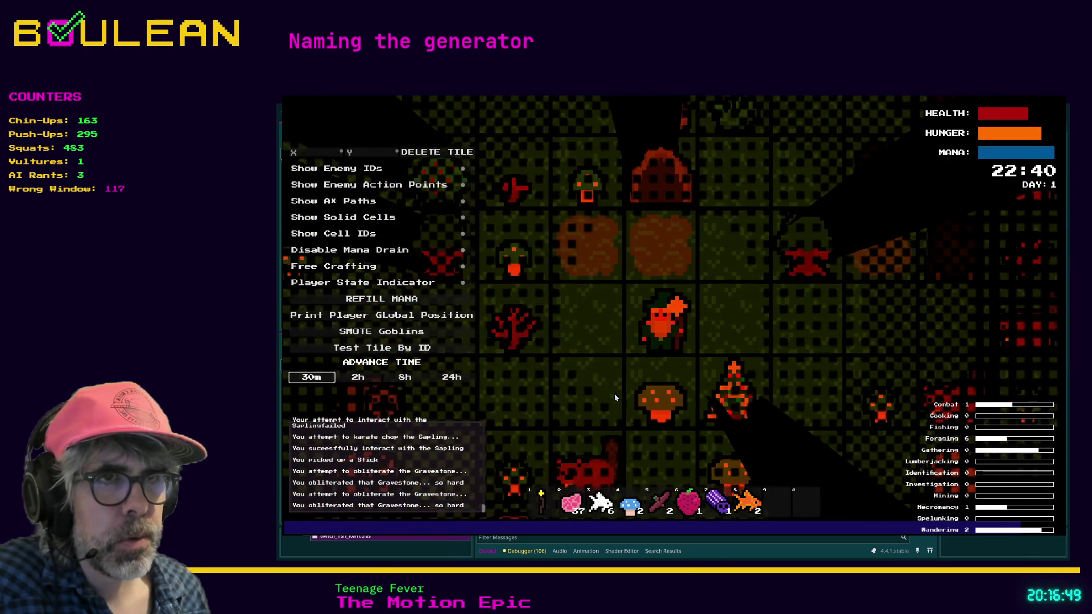
pyautogui.press('Left')
pyautogui.press('Down')
# Step: Walk the wizard past the sapling and mushroom, heading down toward midnight
pyautogui.press('Left')
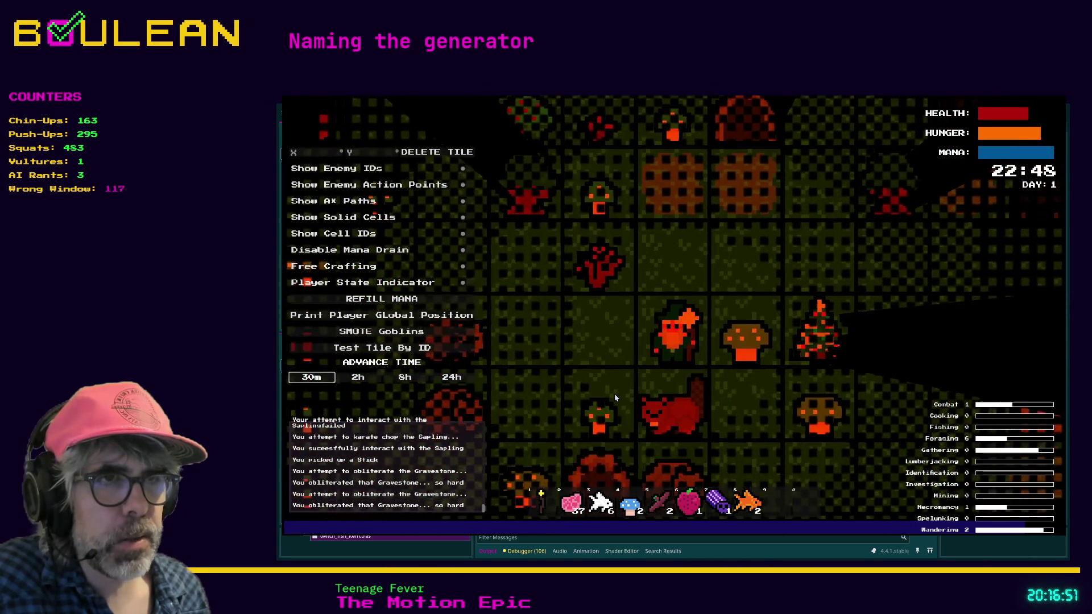
pyautogui.press('Right')
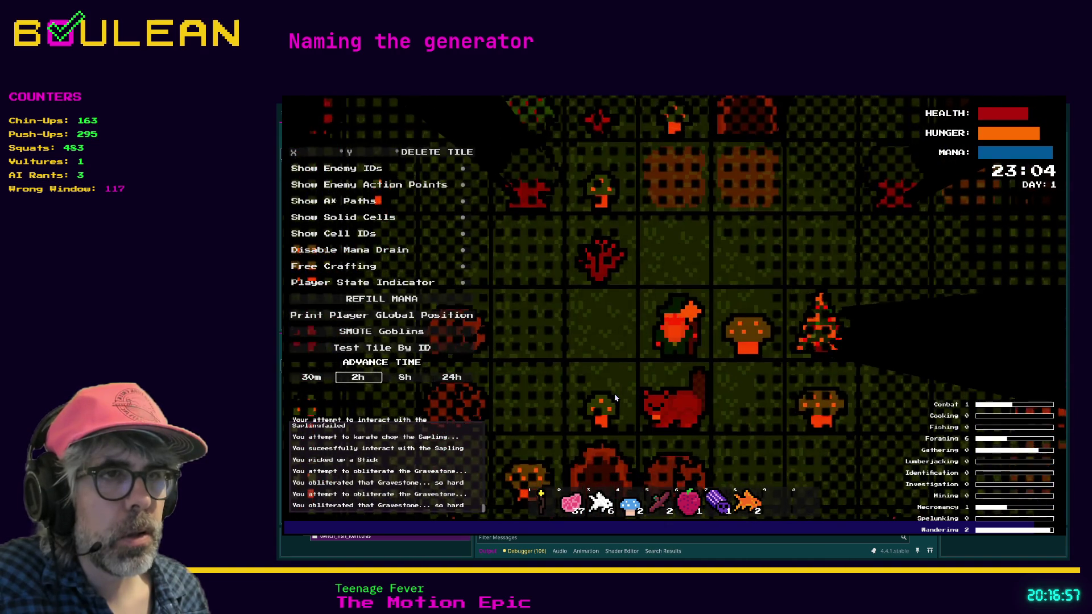
pyautogui.press('Left')
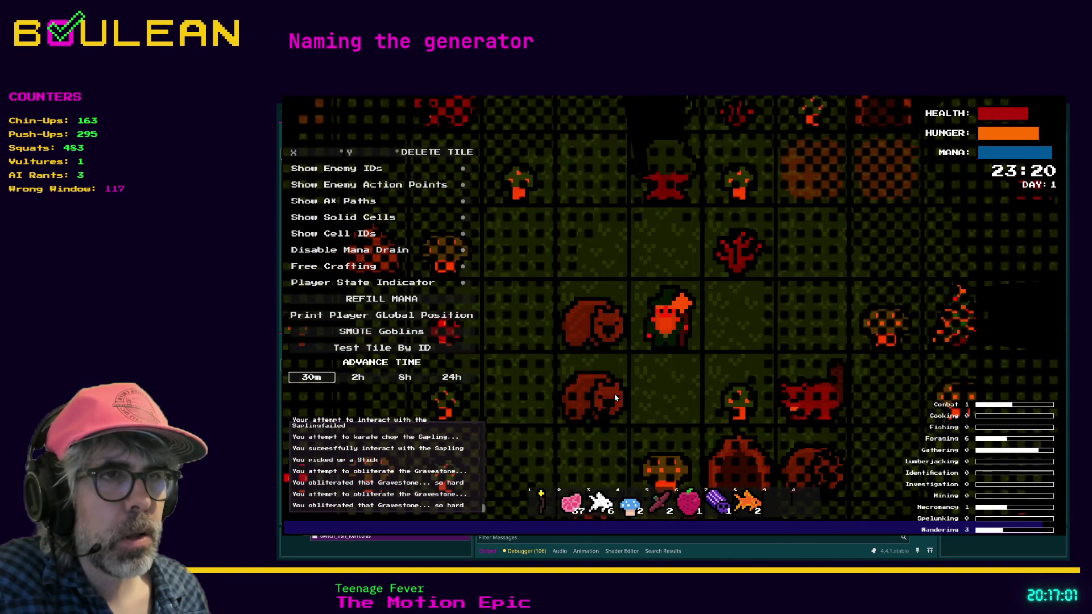
pyautogui.press('Up')
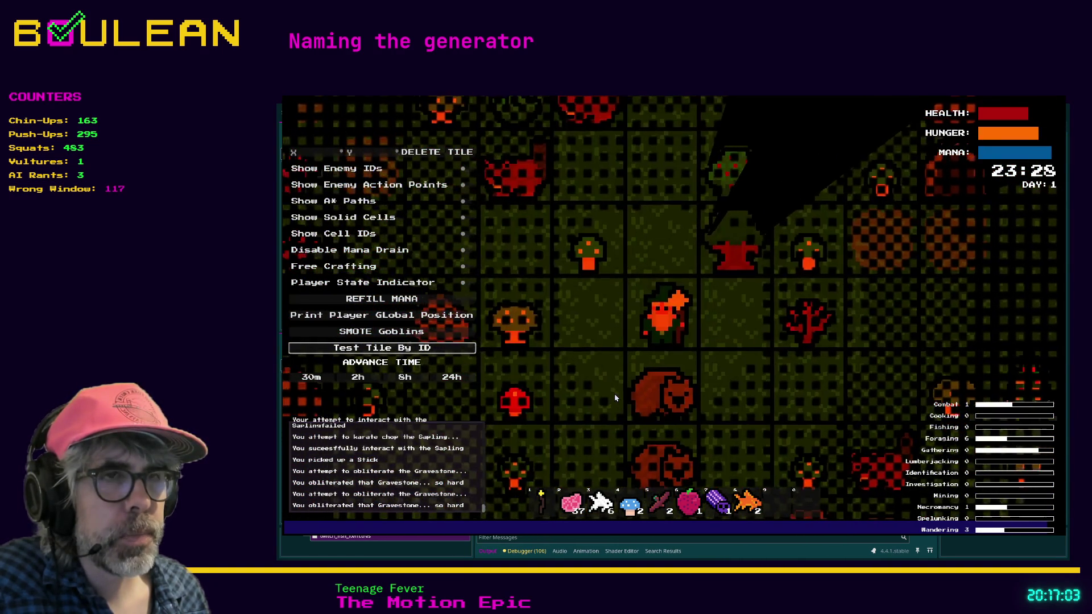
pyautogui.press('Down')
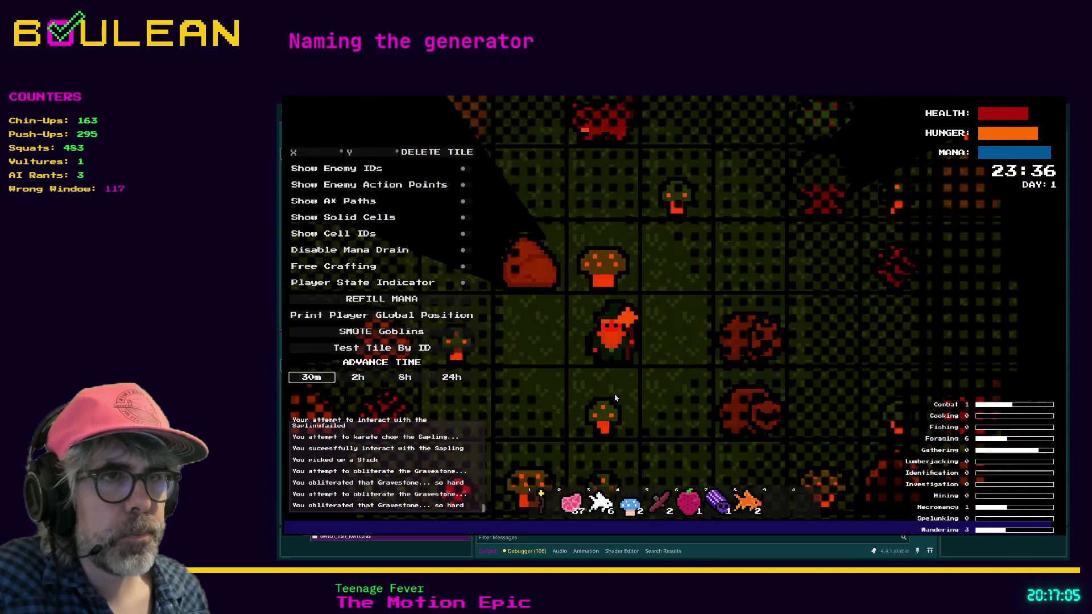
pyautogui.press('s')
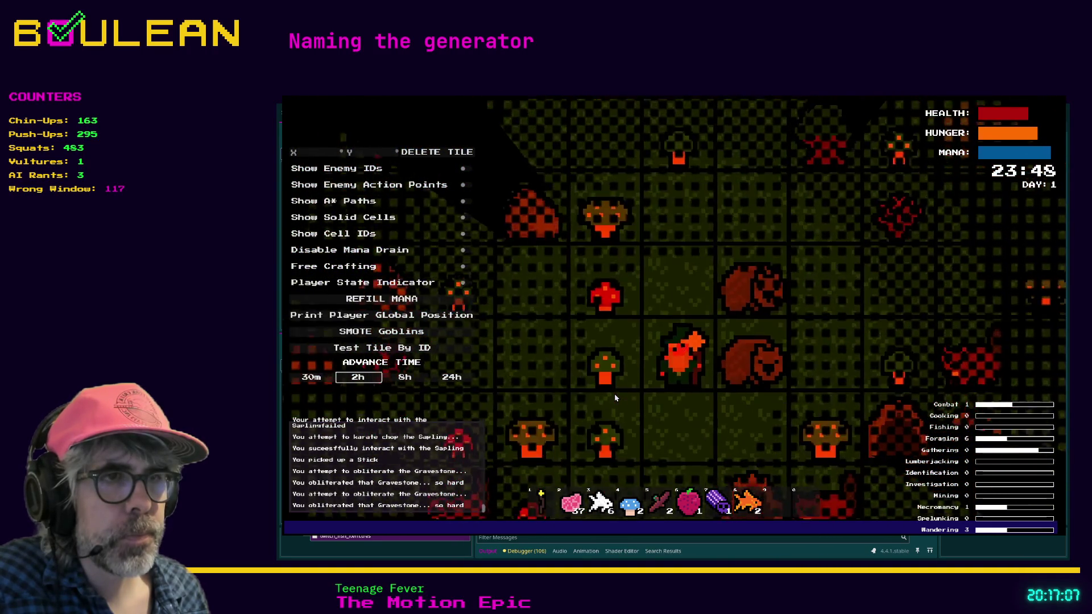
pyautogui.scroll(-3, 617, 397)
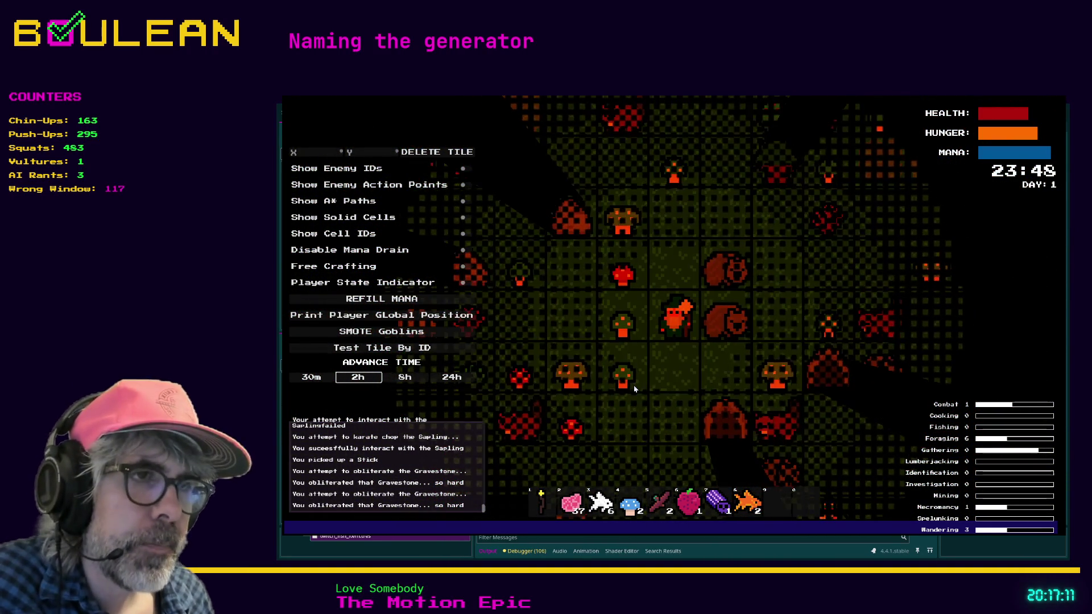
pyautogui.press('s')
pyautogui.press('s')
# Step: Walk the wizard left into Day 2, then stop the running game with F8
pyautogui.press('Left')
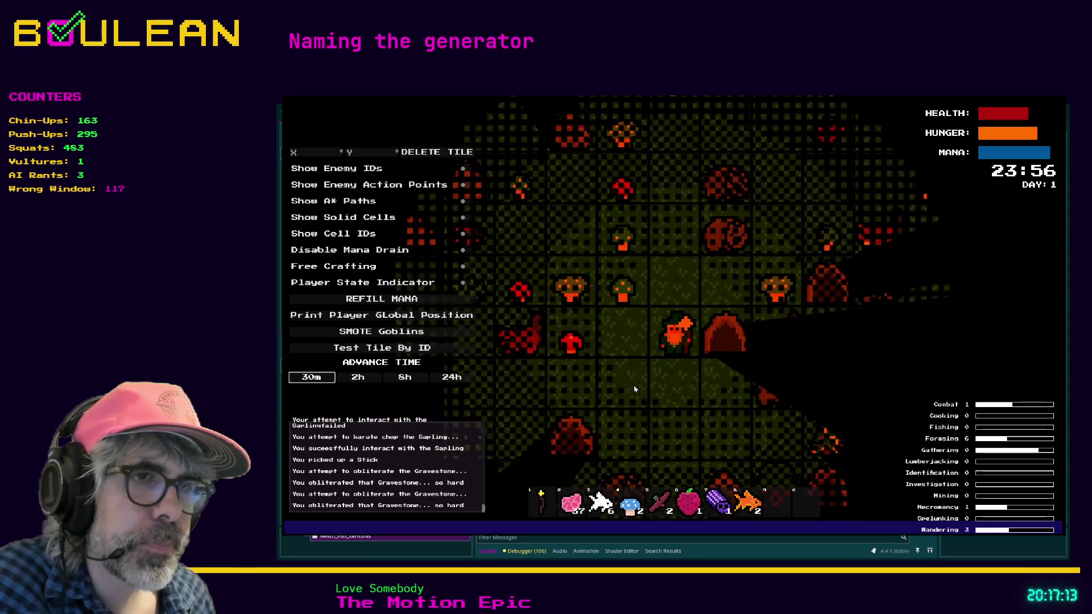
pyautogui.press('Down')
pyautogui.press('Left')
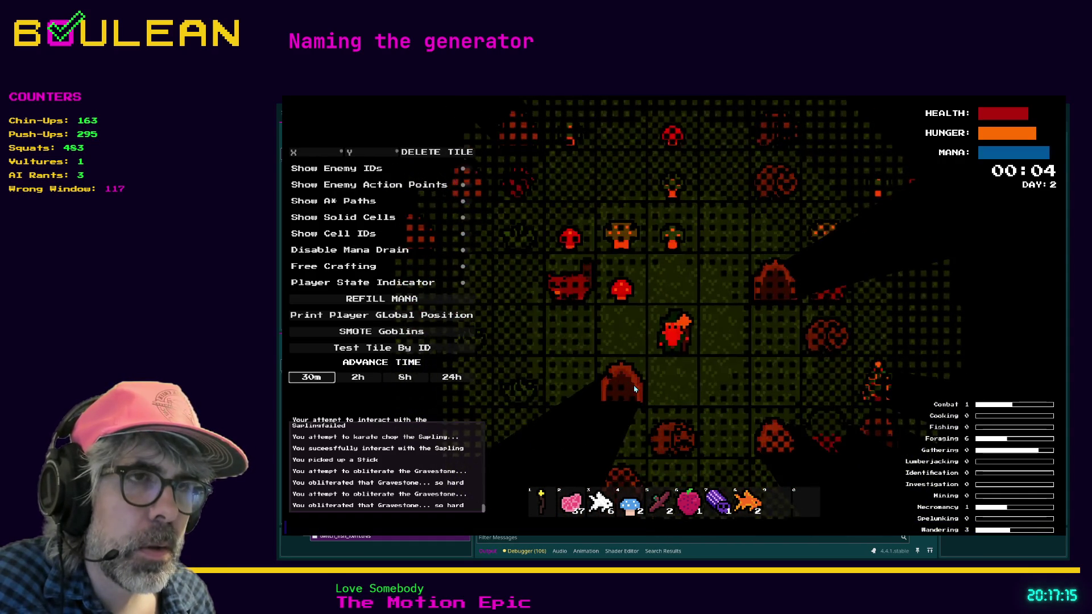
pyautogui.press('Left')
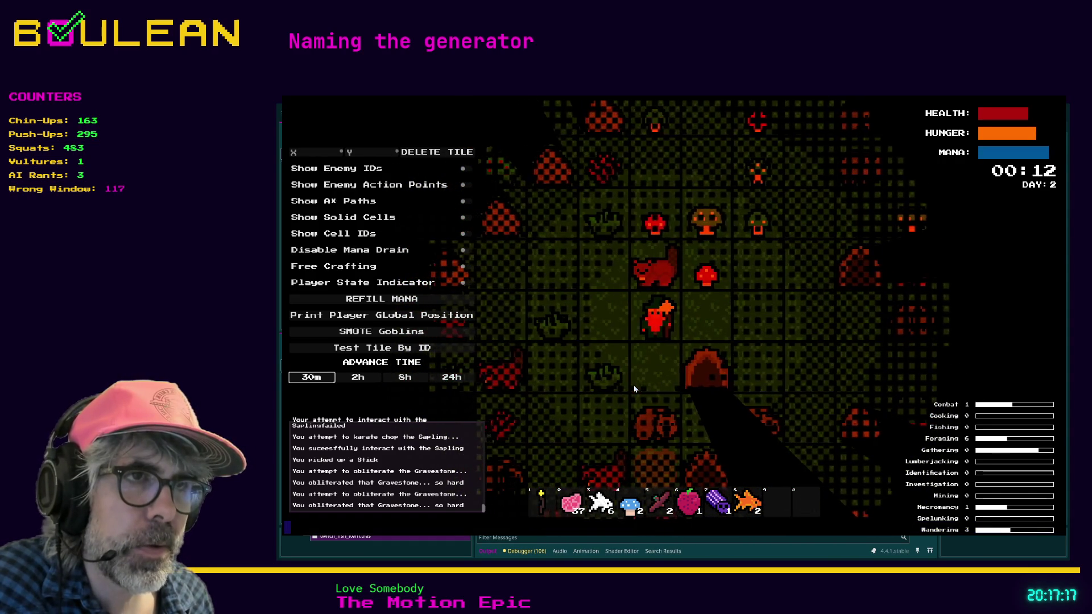
pyautogui.press('Left')
pyautogui.press('Right')
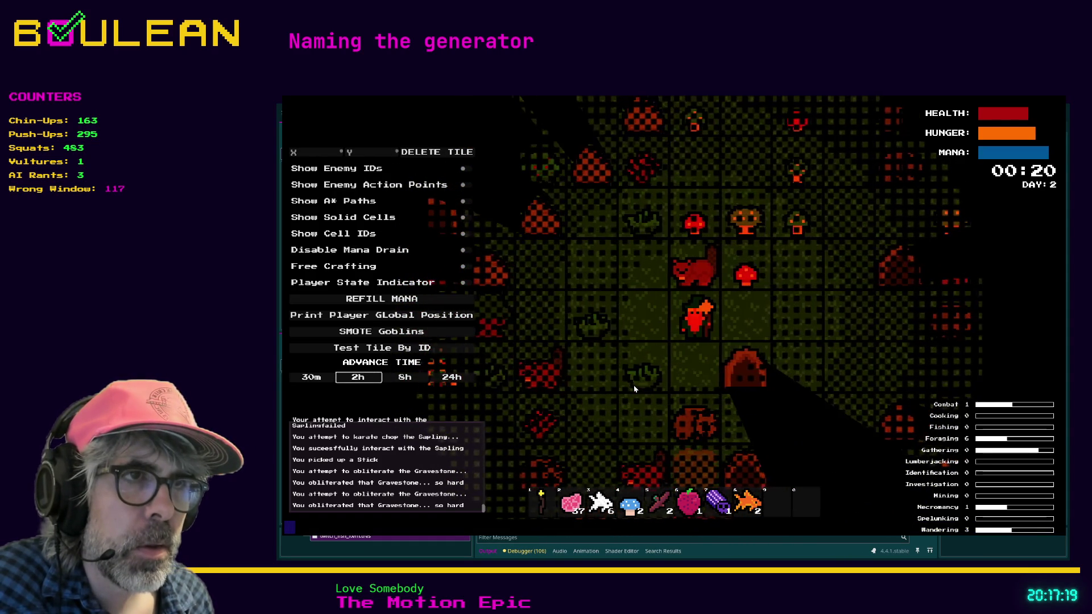
pyautogui.press('Up')
pyautogui.press('Left')
pyautogui.press('Left')
pyautogui.press('Left')
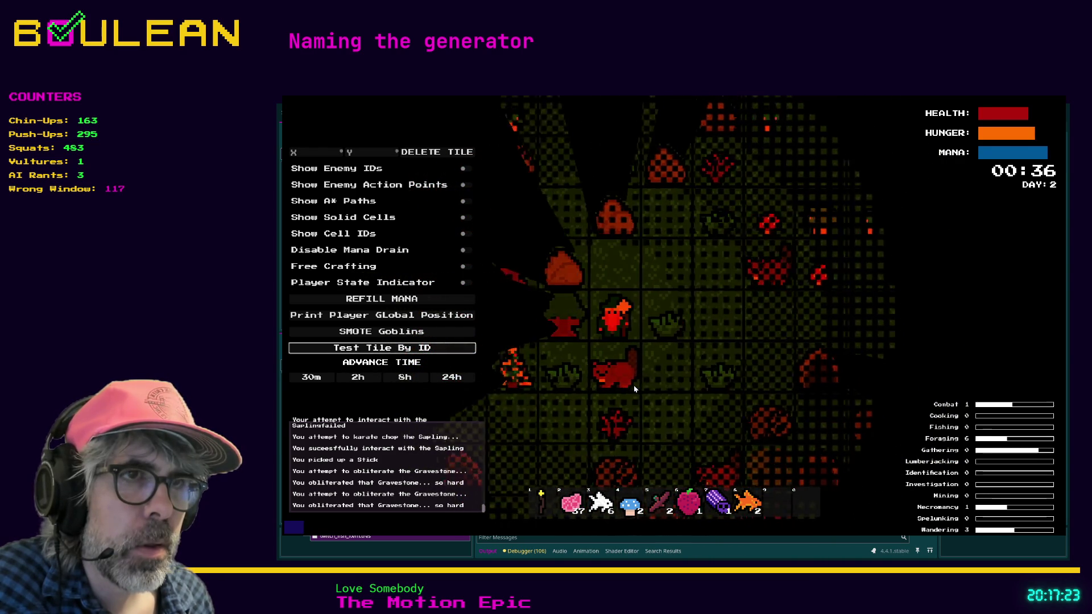
pyautogui.press('Left')
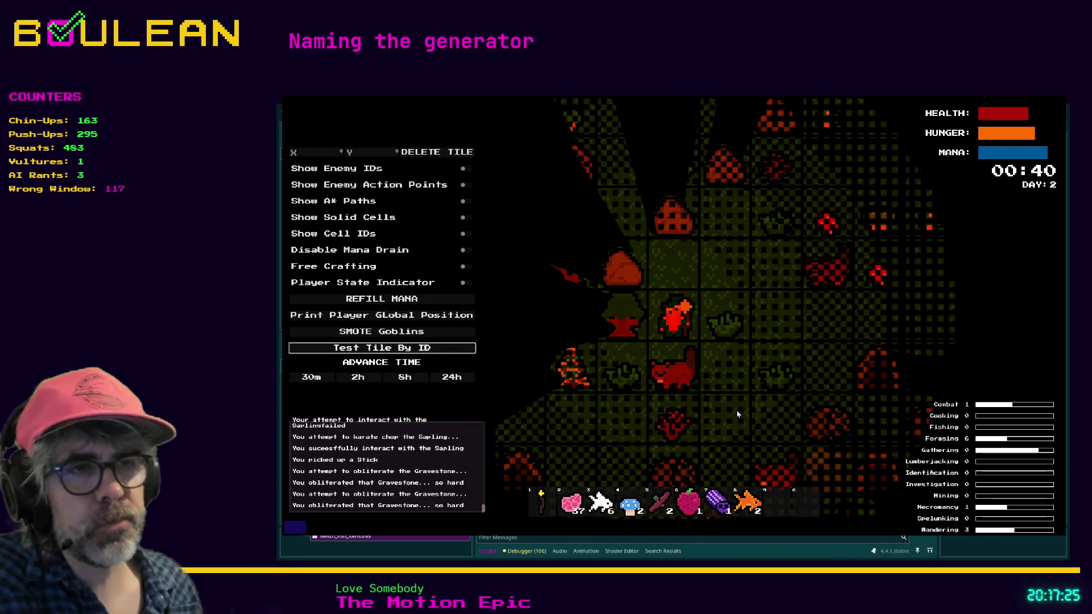
pyautogui.press('F8')
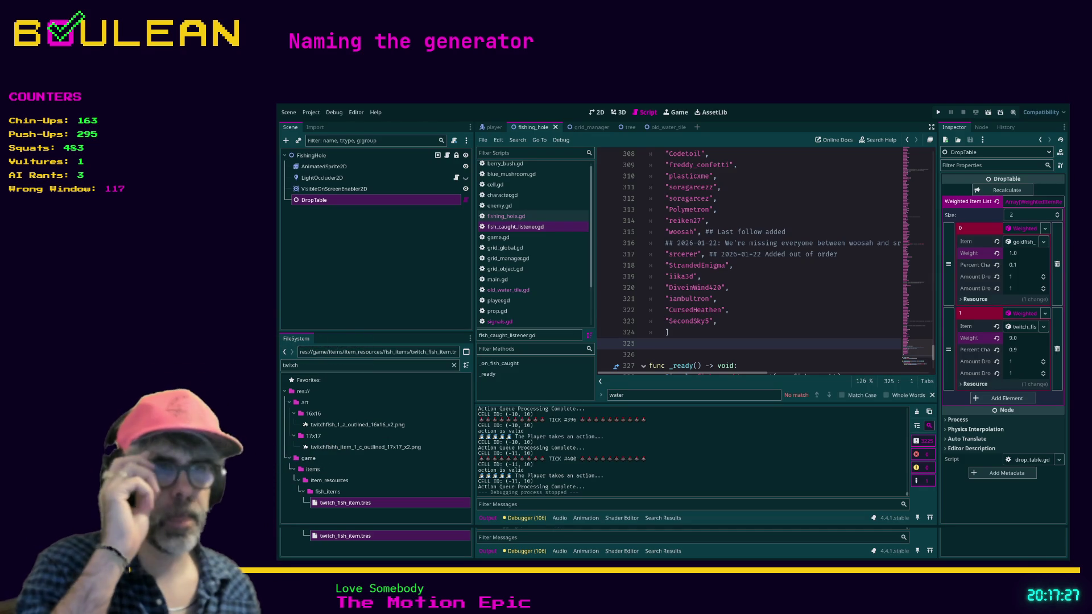
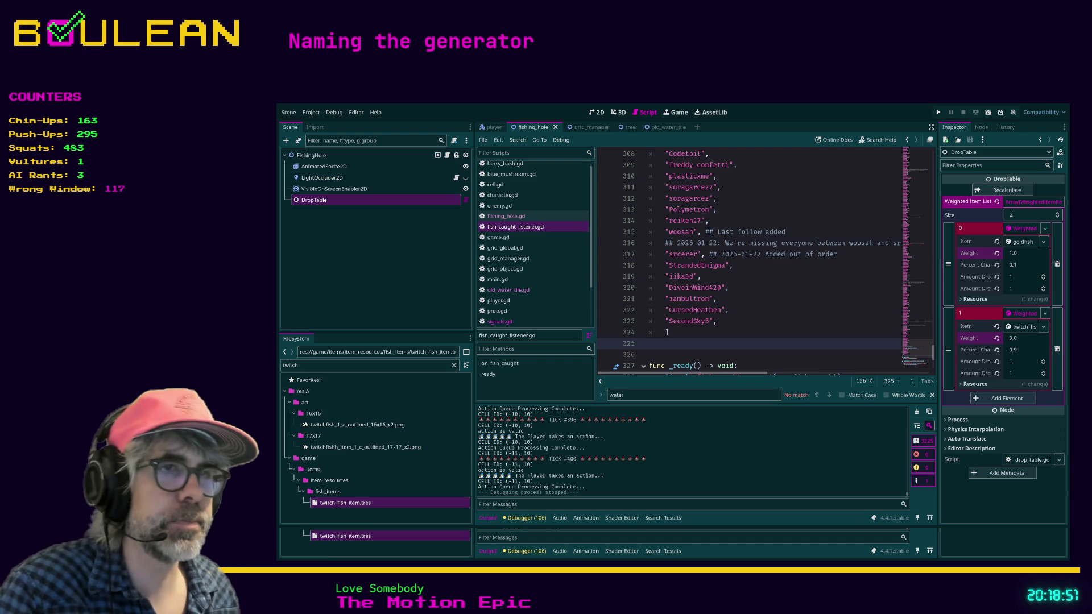
# Step: Search the current script for 'todo' and enlarge the code text two steps
pyautogui.click(710, 335)
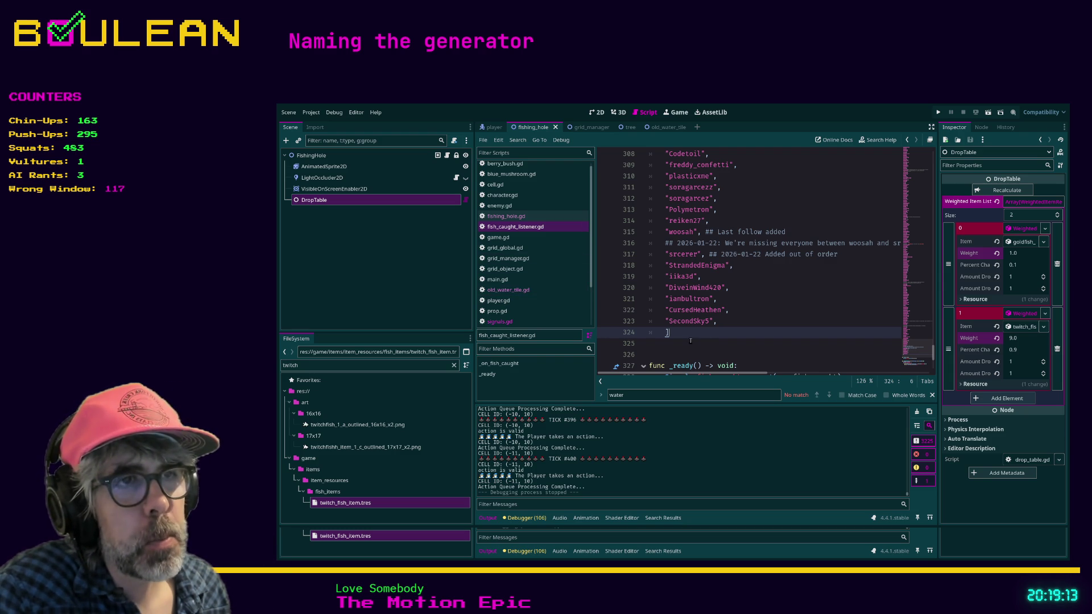
pyautogui.click(690, 342)
pyautogui.hotkey('ctrl', 'f')
pyautogui.write('todo')
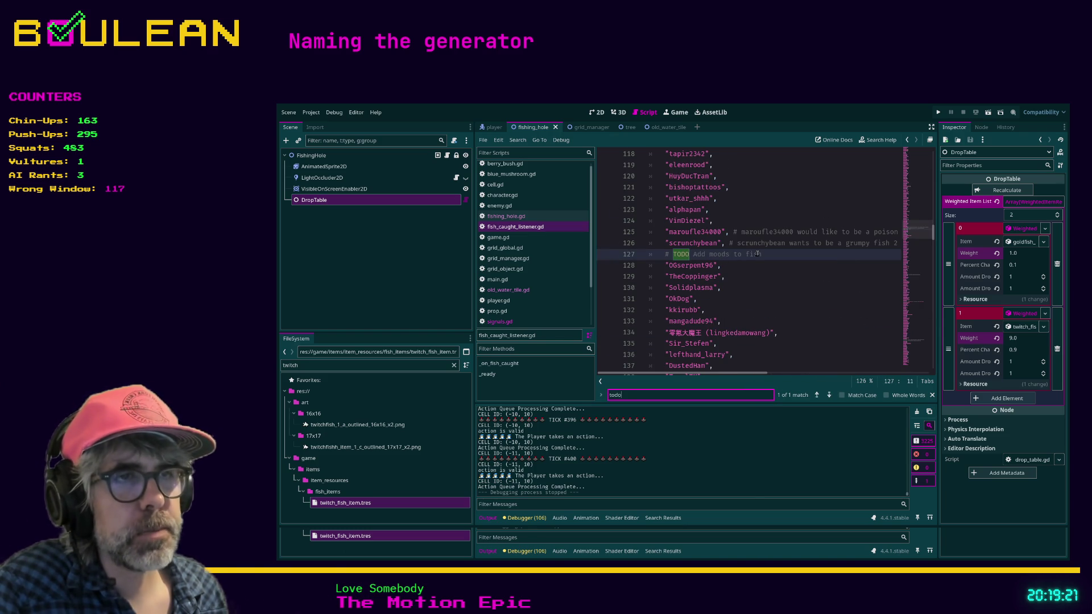
pyautogui.hotkey('ctrl', '=')
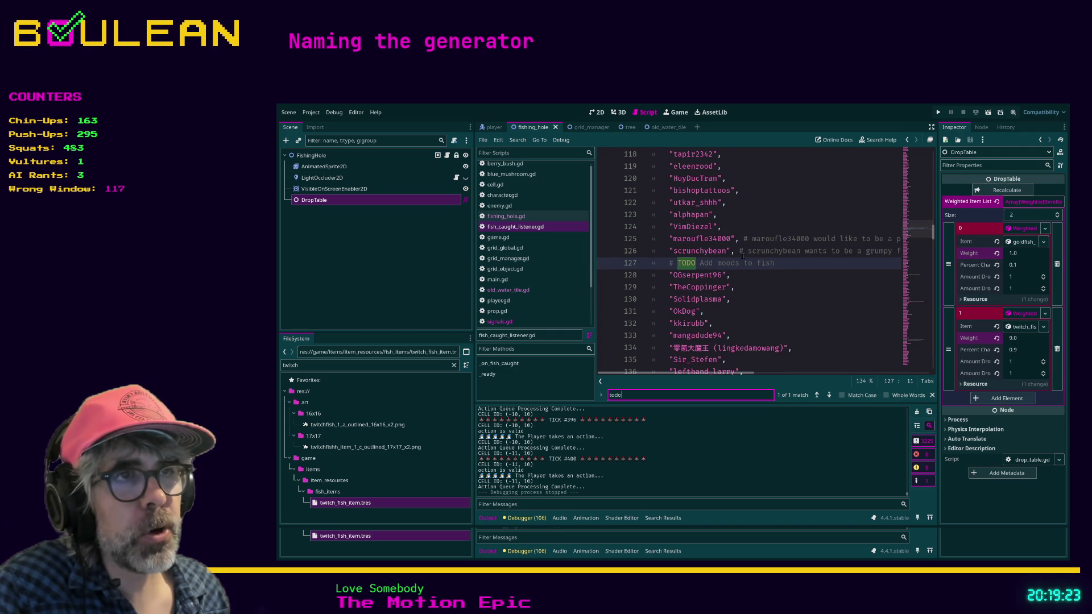
pyautogui.hotkey('ctrl', '=')
pyautogui.hotkey('ctrl', '=')
# Step: Find 'todo' across all project files and open the line 5 match in action_cost_calculator.gd
pyautogui.click(800, 275)
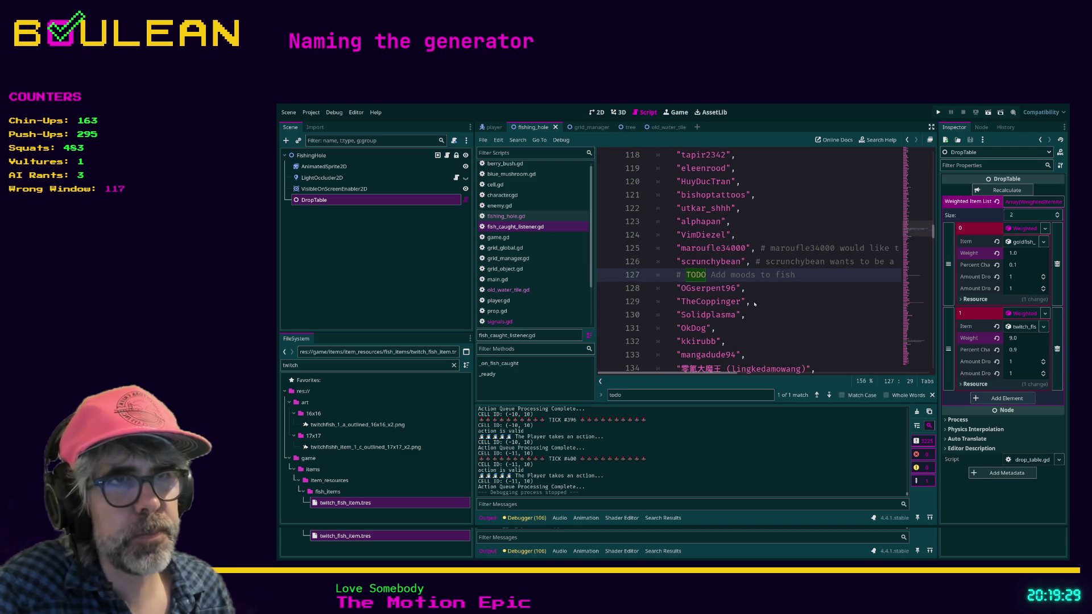
pyautogui.hotkey('ctrl', 'shift', 'f')
pyautogui.press('Return')
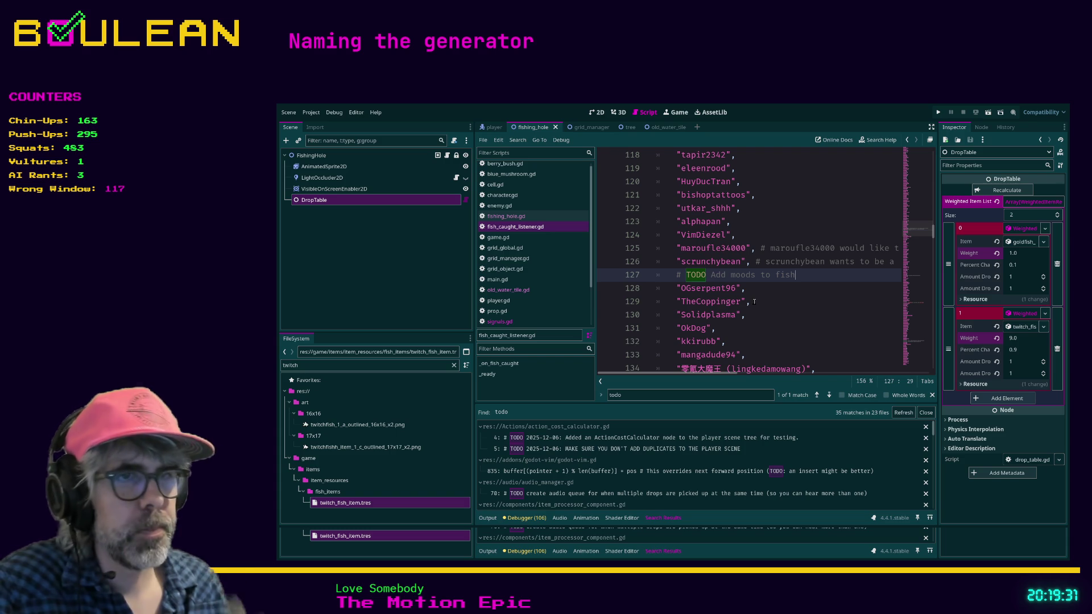
pyautogui.click(643, 449)
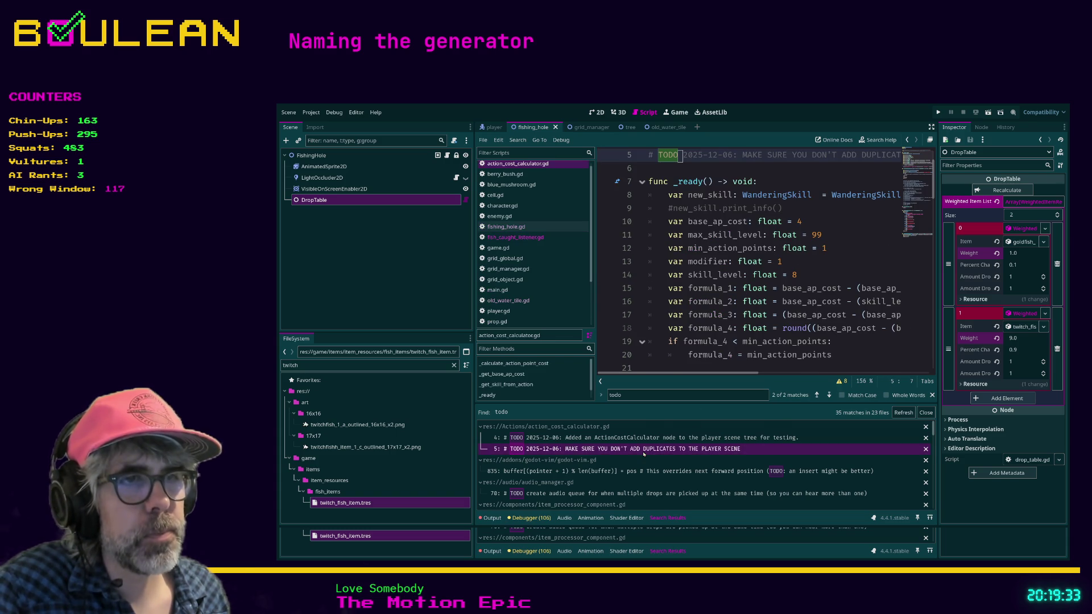
# Step: Step back and forth through the TODO matches in action_cost_calculator.gd
pyautogui.scroll(-3, 742, 271)
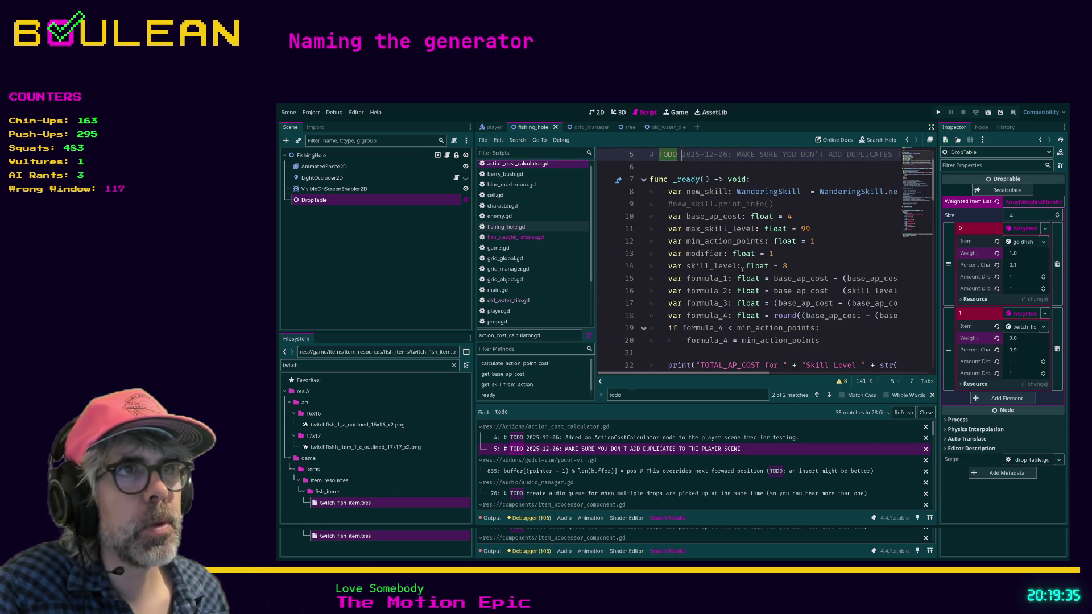
pyautogui.scroll(2, 732, 287)
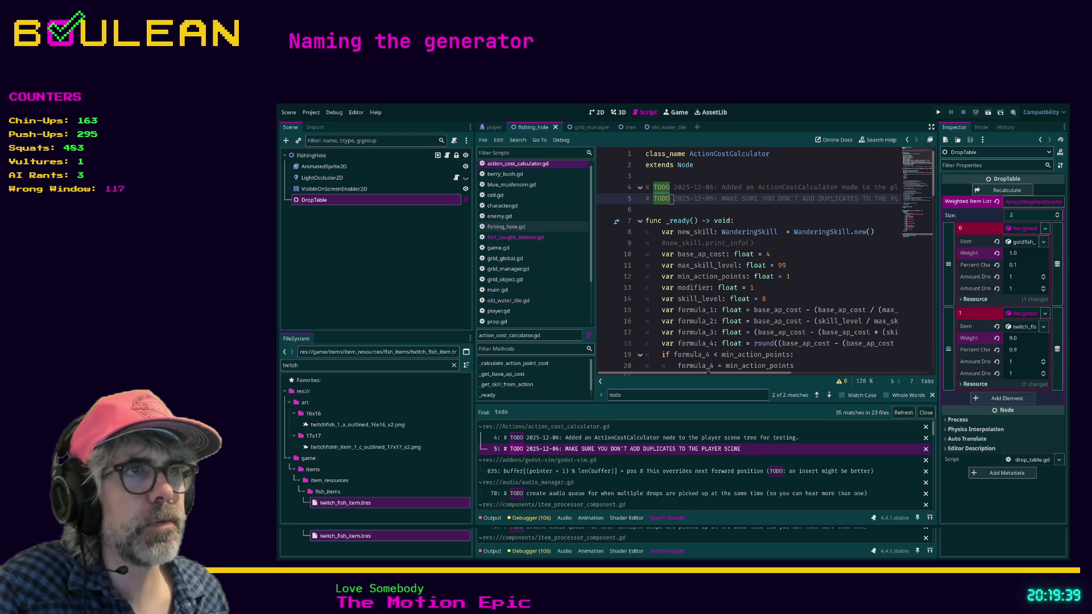
pyautogui.moveTo(691, 374)
pyautogui.mouseDown()
pyautogui.moveTo(795, 372)
pyautogui.moveTo(687, 374)
pyautogui.mouseUp()
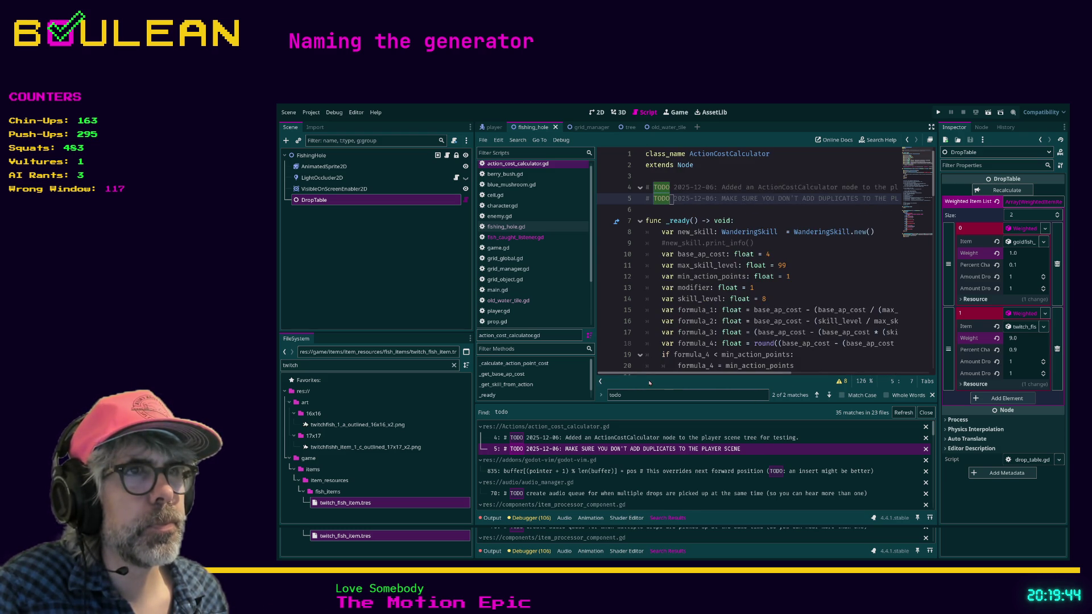
pyautogui.click(829, 395)
pyautogui.click(829, 395)
pyautogui.click(829, 395)
pyautogui.click(830, 395)
pyautogui.click(830, 395)
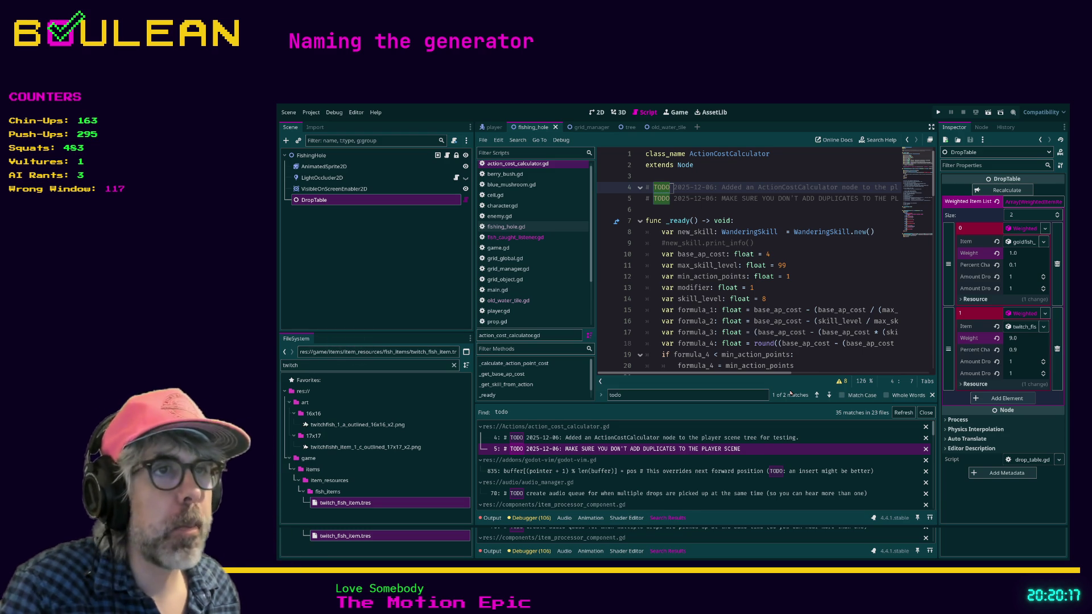
# Step: Move the caret to the end of line 13, then down to the empty line 23
pyautogui.click(796, 291)
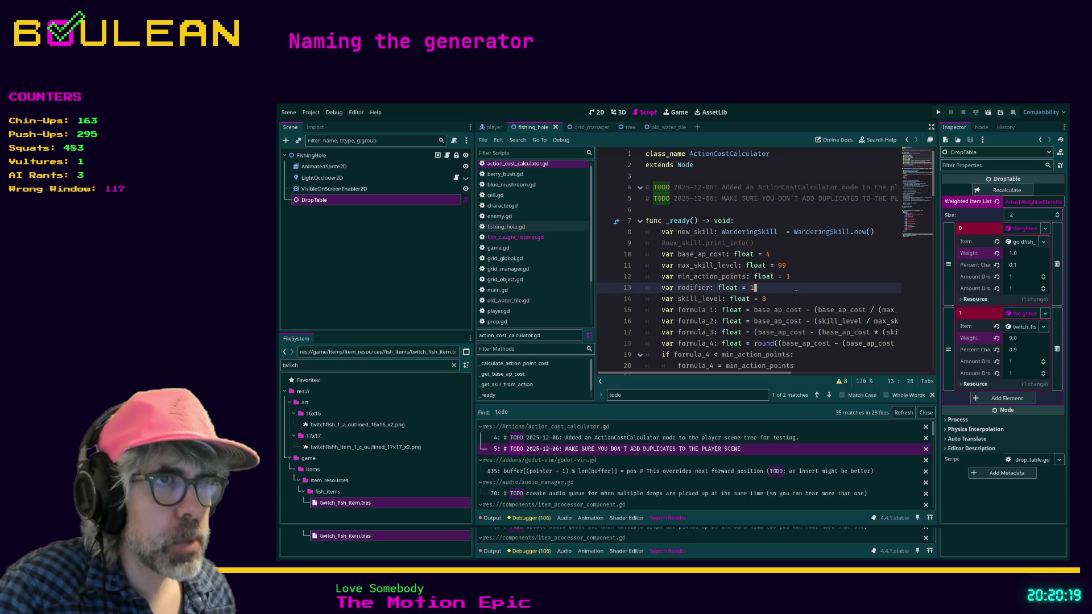
pyautogui.scroll(-2, 795, 293)
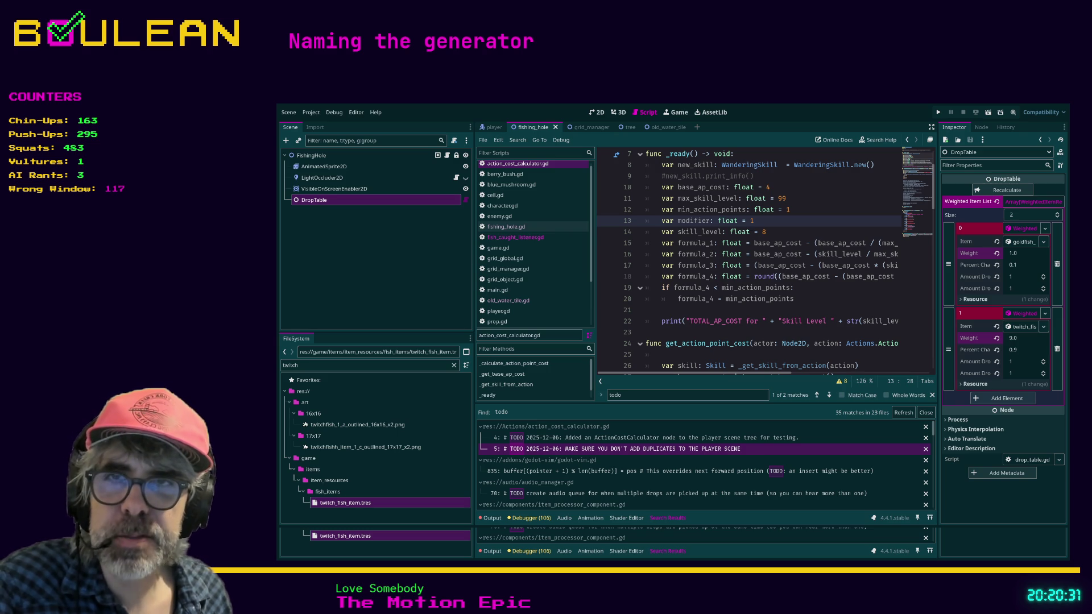
pyautogui.click(648, 332)
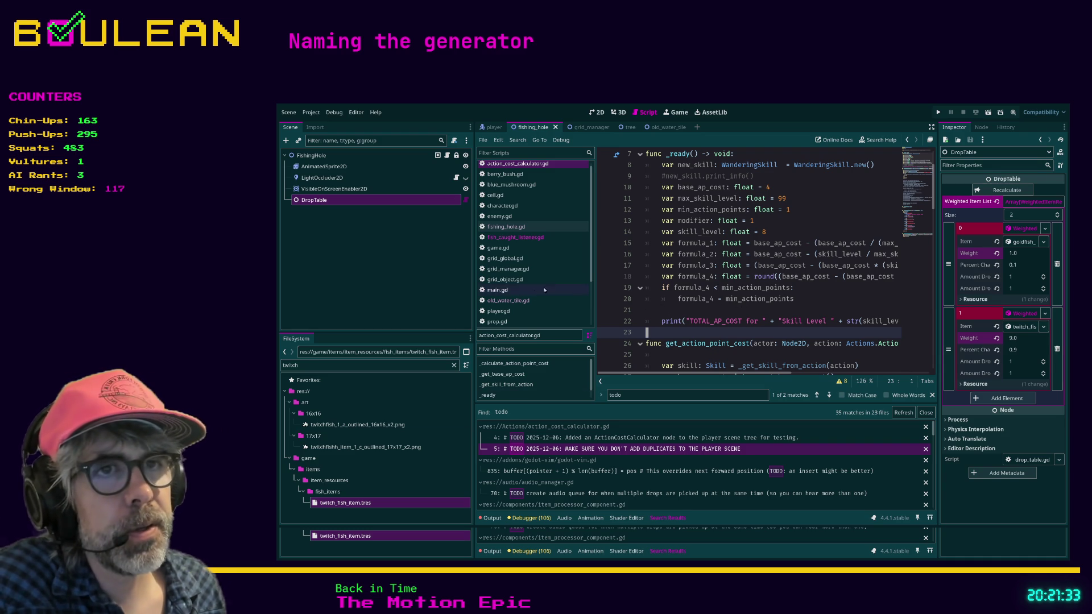
# Step: Open player.gd from the script list, then switch to old_water_tile.gd
pyautogui.click(513, 312)
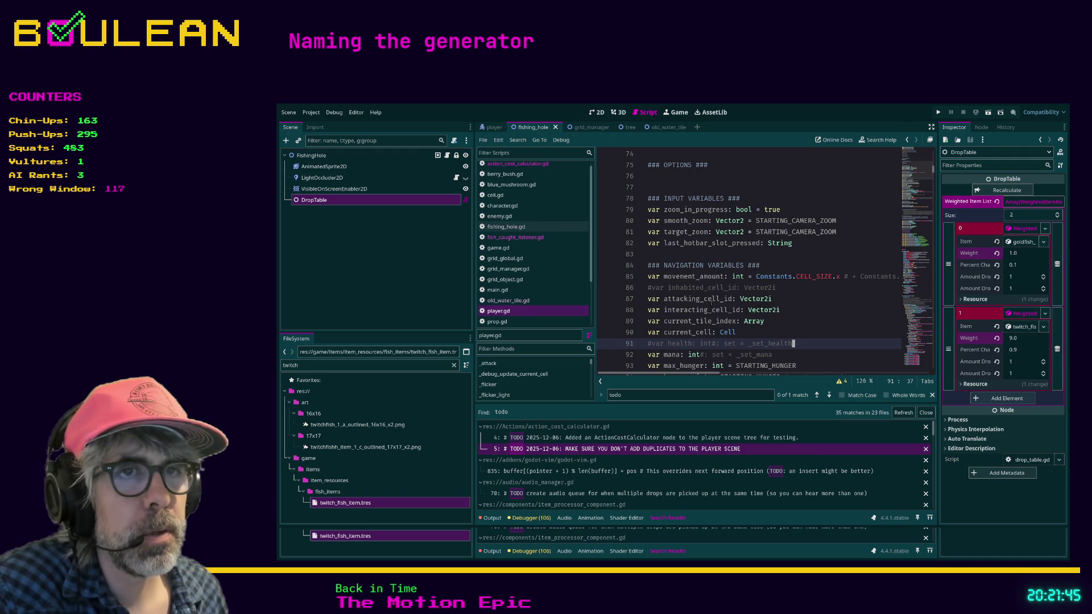
pyautogui.click(489, 301)
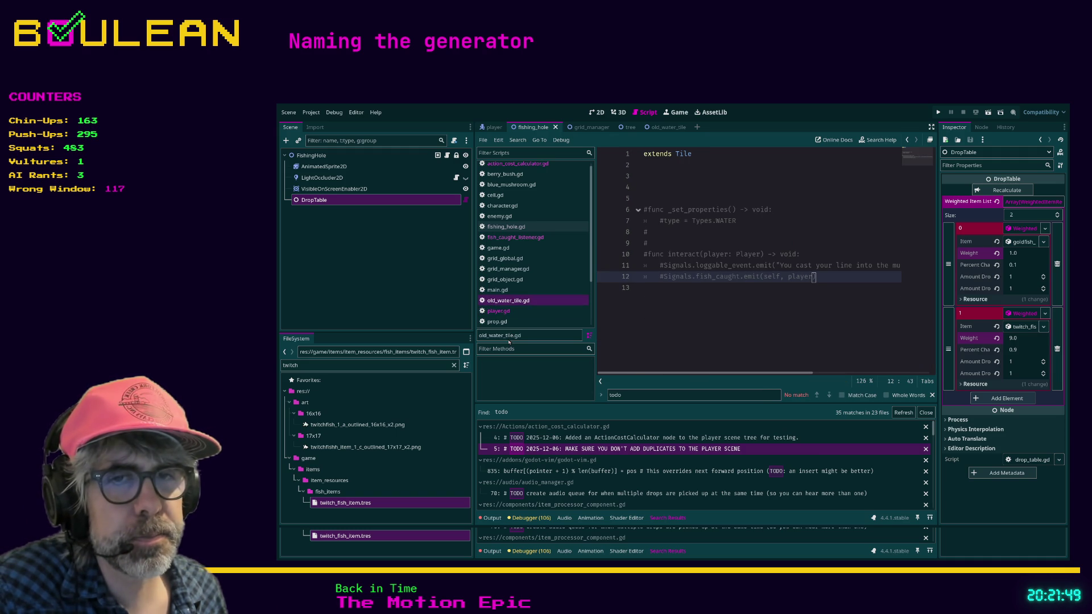
# Step: Close all open scripts with Ctrl+W and focus the FileSystem filter field
pyautogui.hotkey('ctrl', 'w')
pyautogui.click(392, 365)
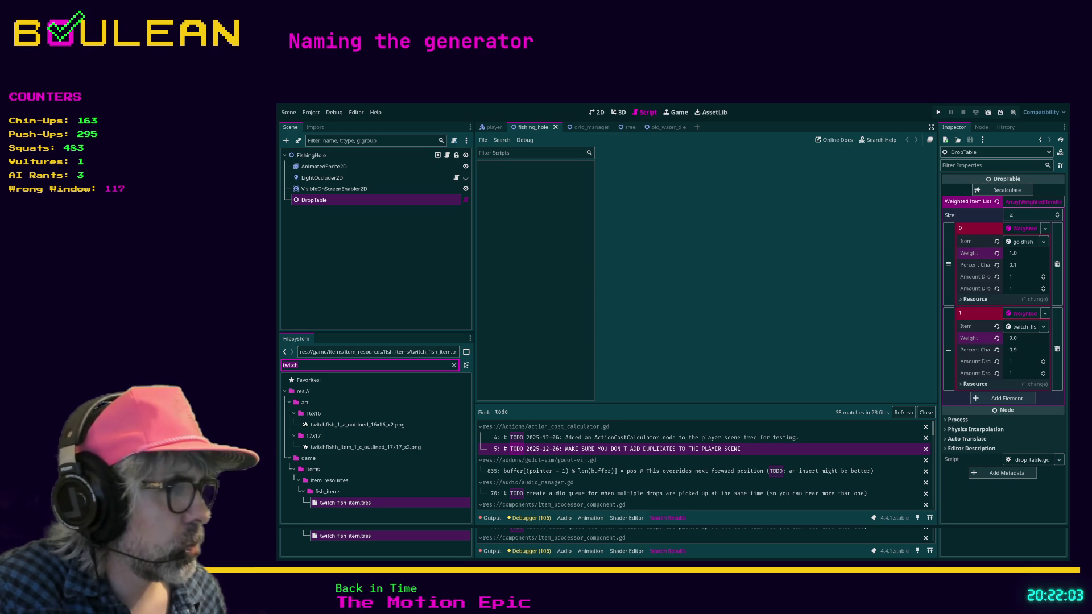
pyautogui.click(903, 414)
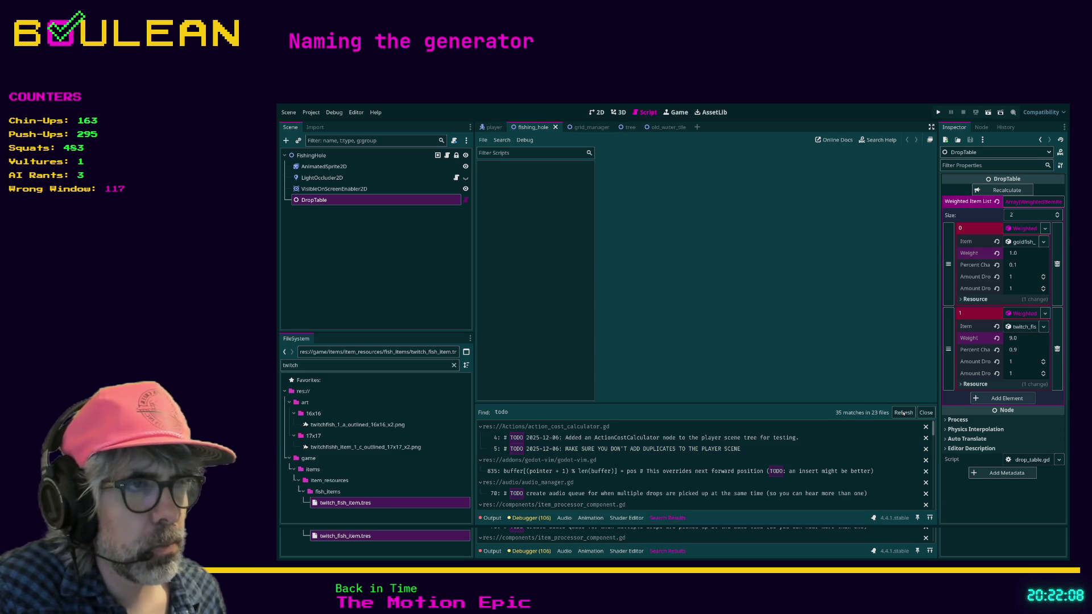
# Step: Filter the FileSystem for 'player.', select the player folder, then clear the filter
pyautogui.doubleClick(370, 367)
pyautogui.write('player')
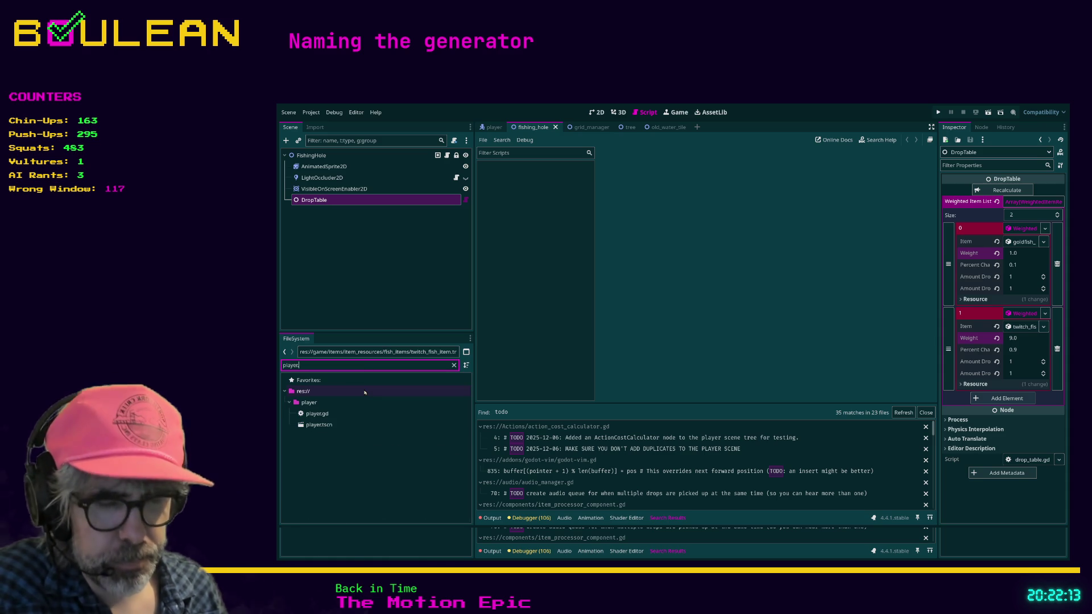
pyautogui.write('.')
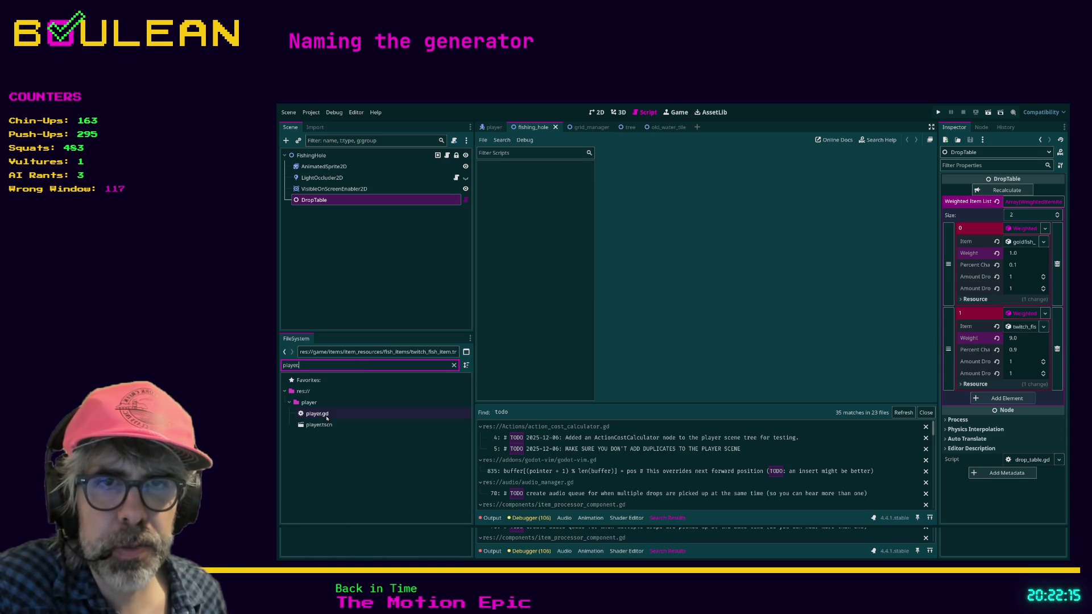
pyautogui.click(370, 402)
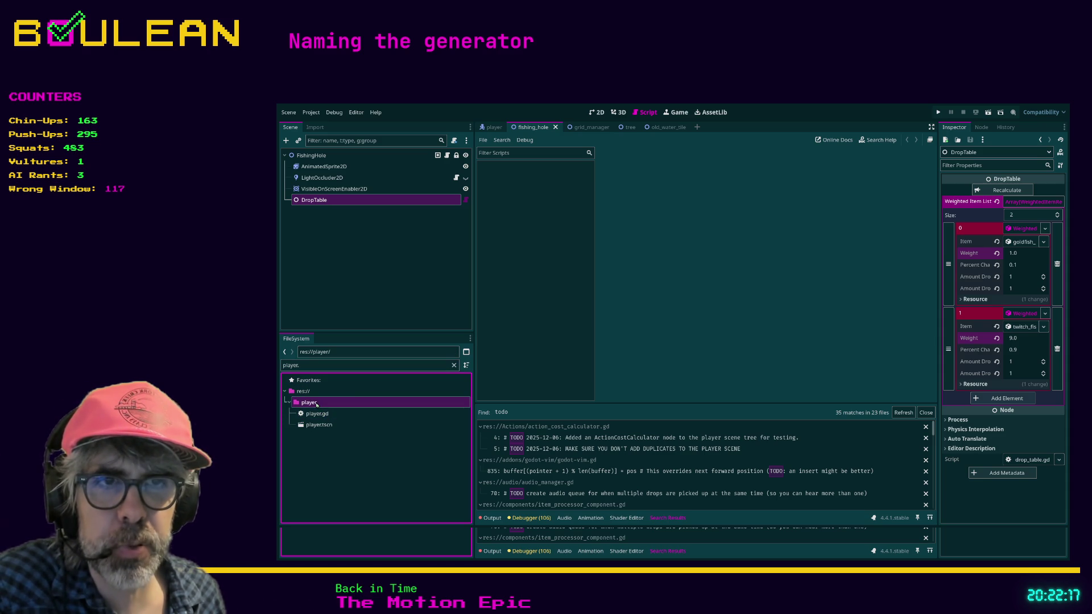
pyautogui.click(454, 365)
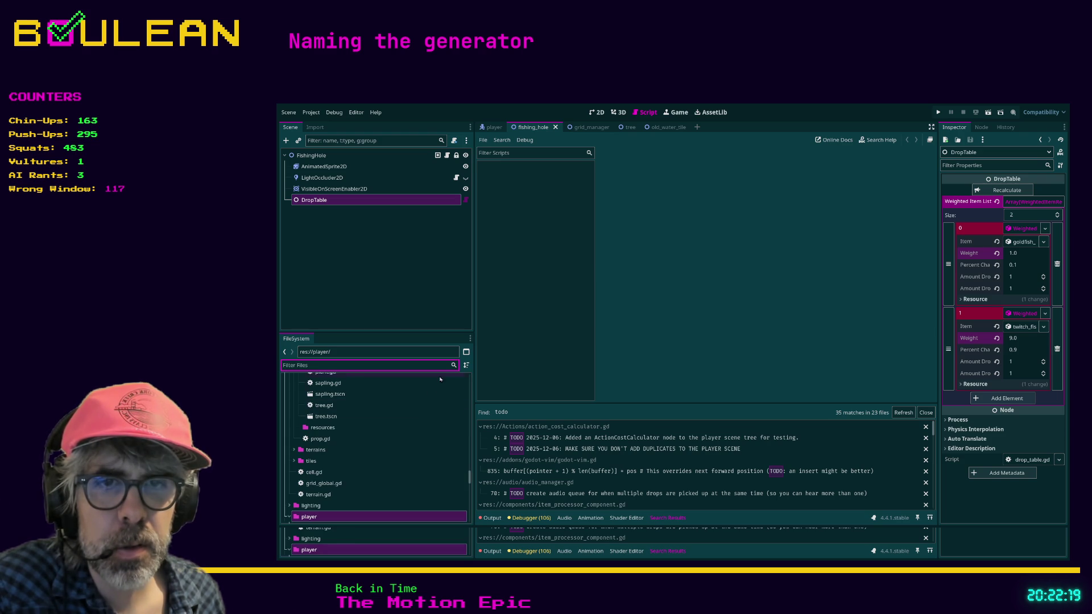
pyautogui.scroll(5, 347, 420)
pyautogui.scroll(3, 347, 421)
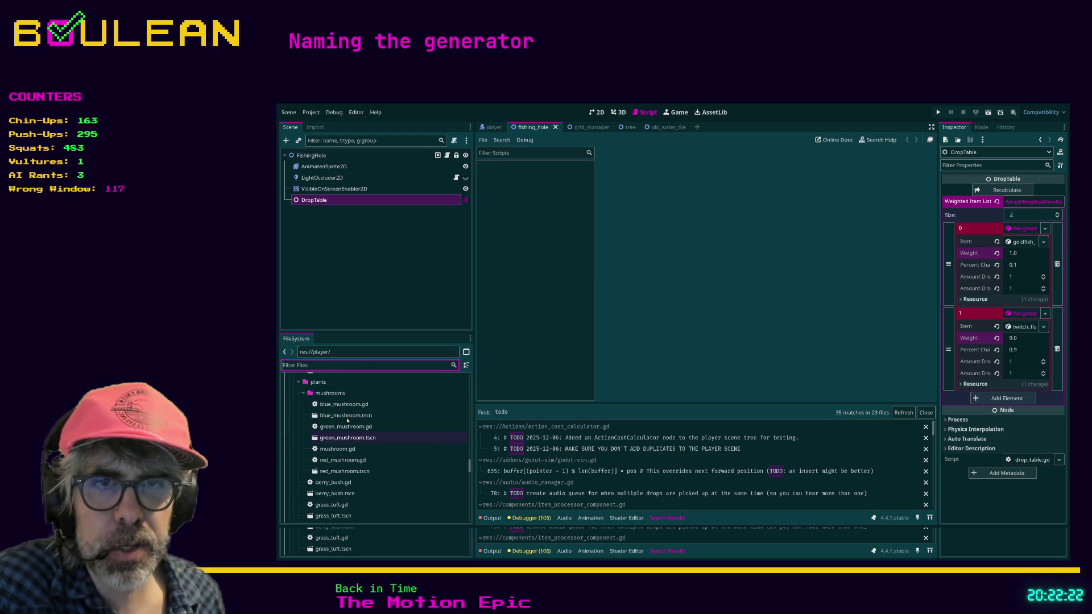
# Step: Collapse the plants, minerals, Fishing, props and player_structure folders
pyautogui.click(299, 382)
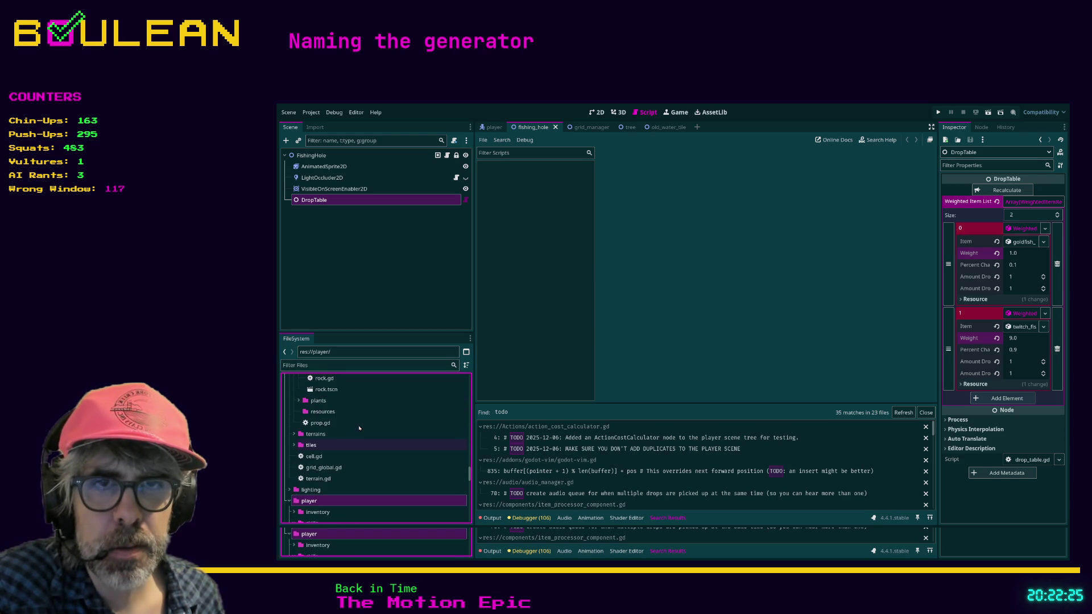
pyautogui.scroll(3, 359, 428)
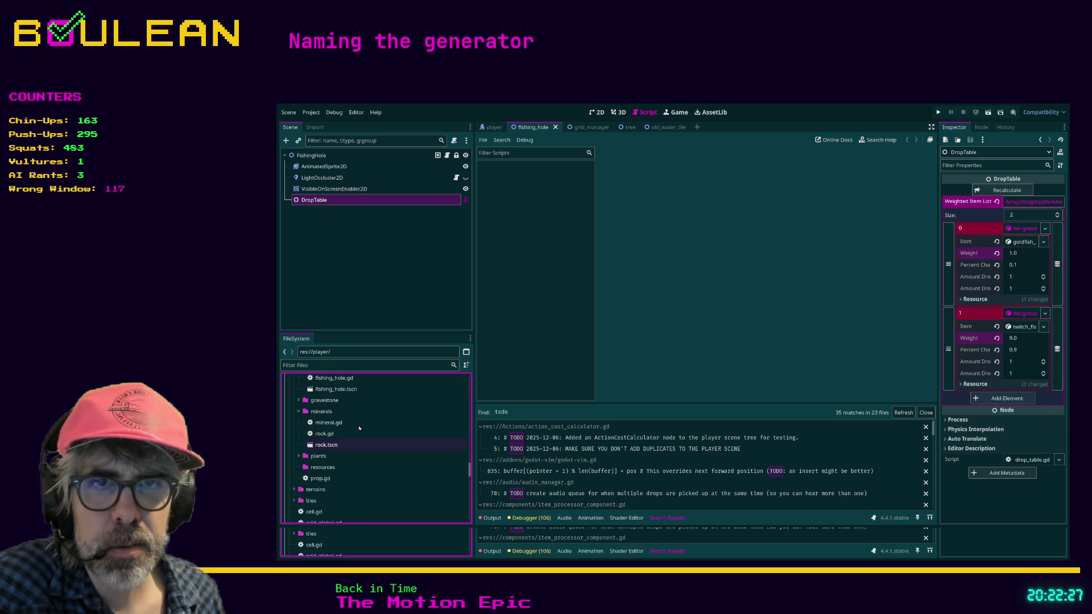
pyautogui.click(299, 413)
pyautogui.scroll(3, 347, 414)
pyautogui.click(298, 422)
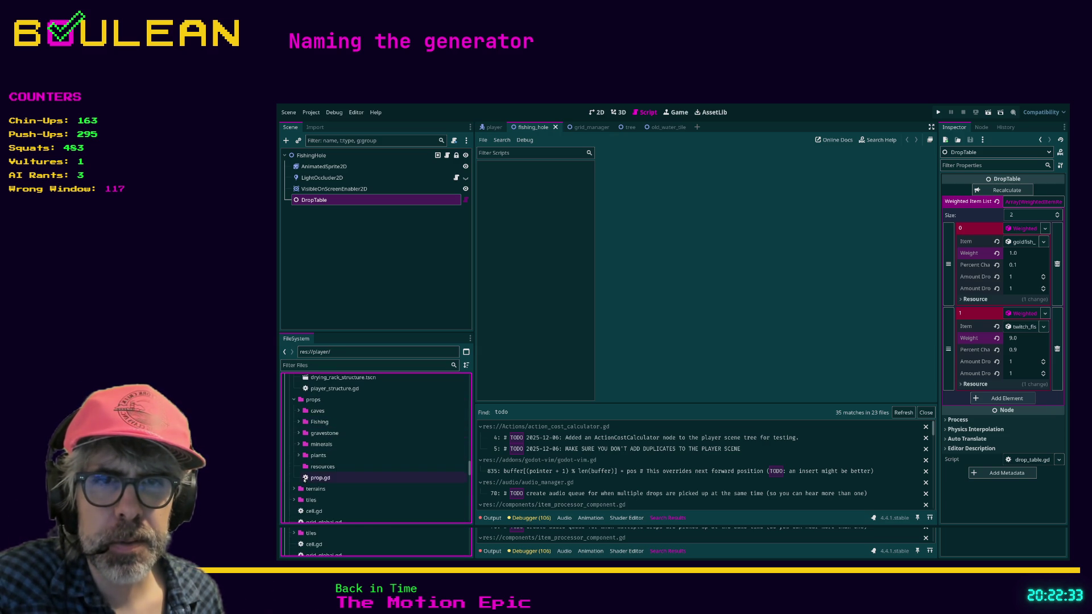
pyautogui.click(294, 400)
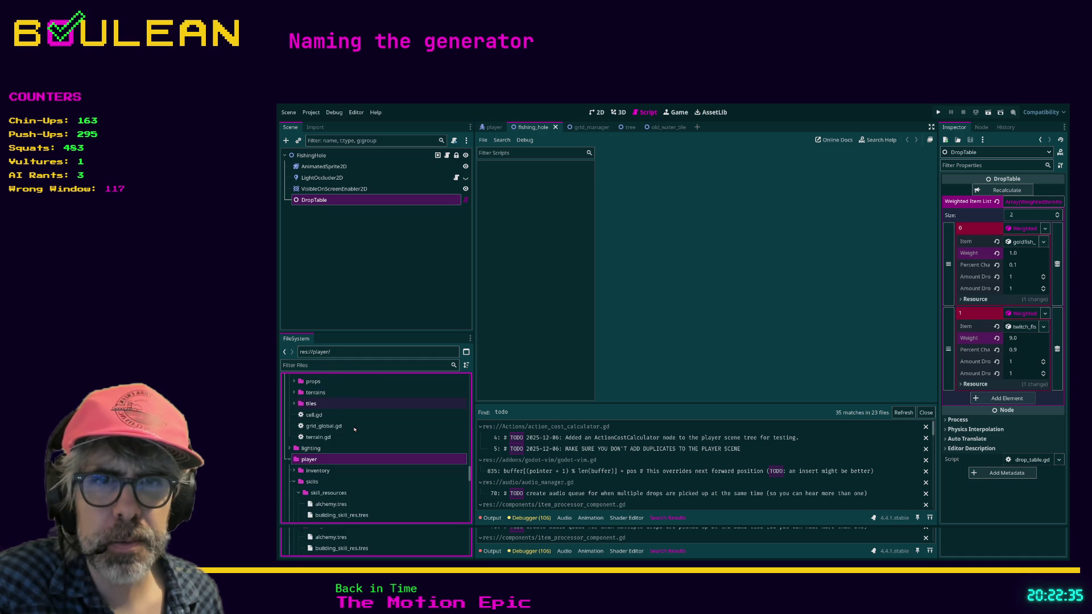
pyautogui.scroll(4, 354, 429)
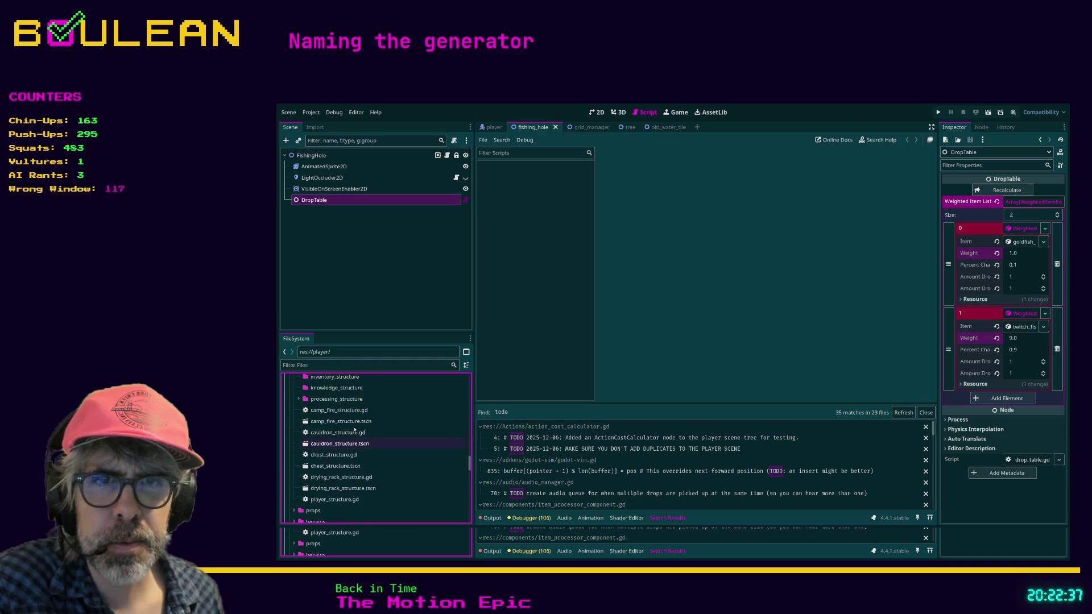
pyautogui.scroll(3, 298, 424)
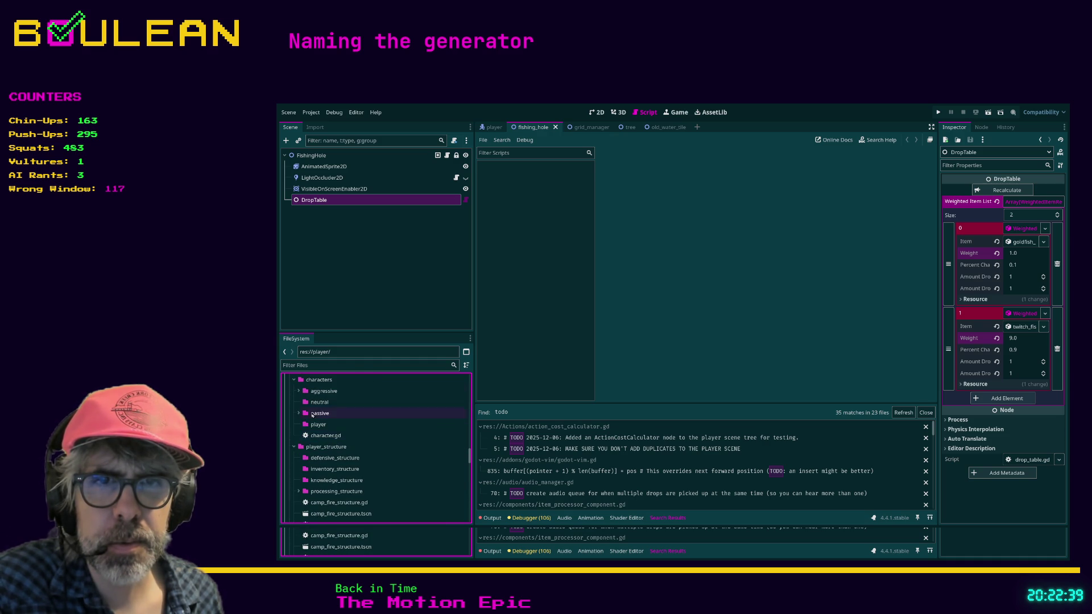
pyautogui.click(294, 447)
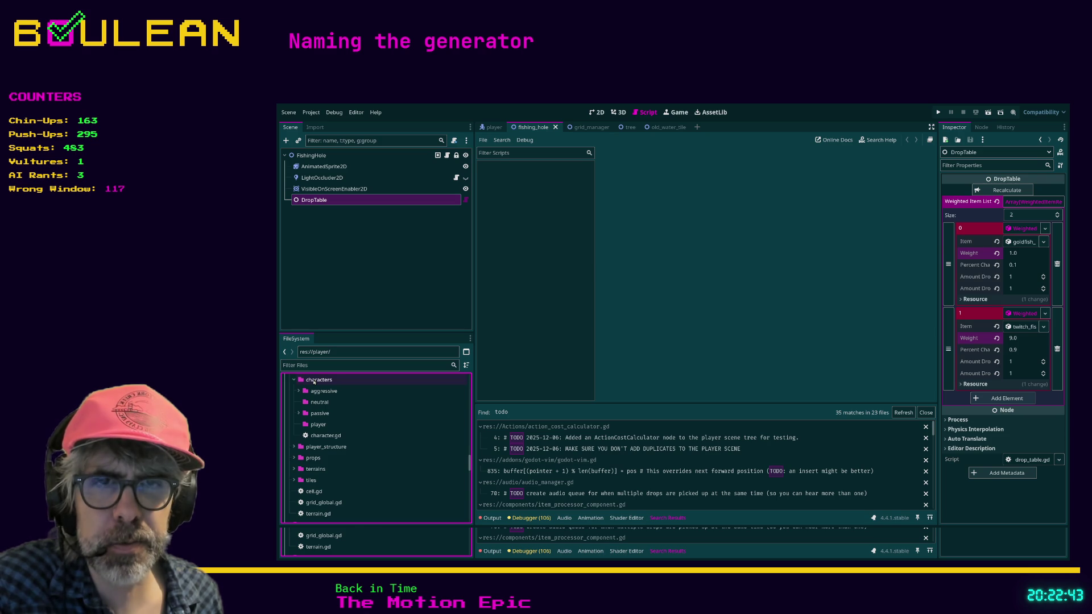
# Step: Collapse skill_resources and open player/player.gd for editing
pyautogui.scroll(-2, 327, 466)
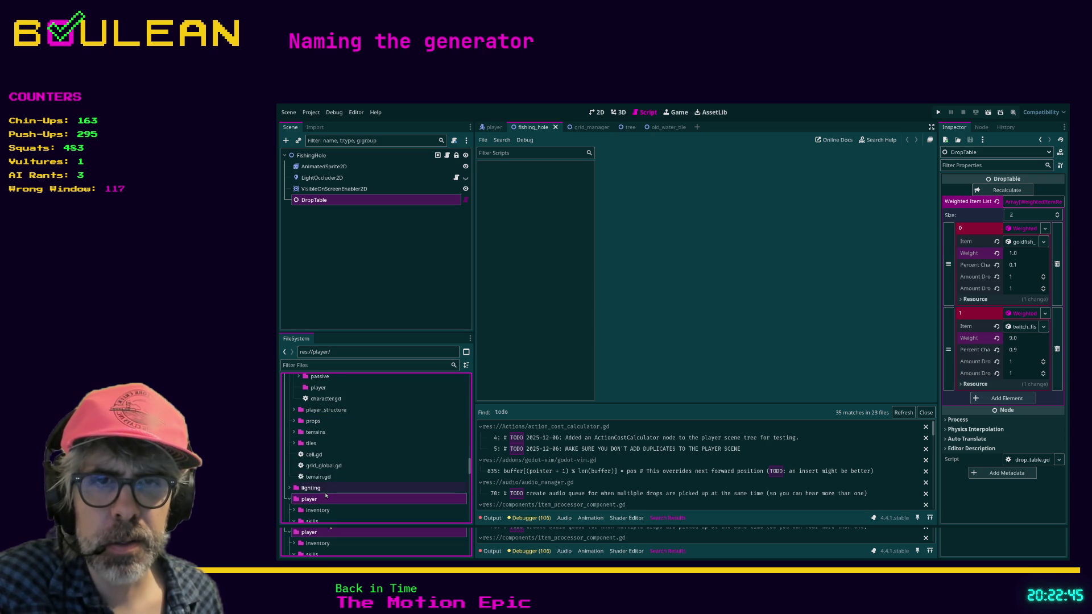
pyautogui.scroll(-2, 332, 480)
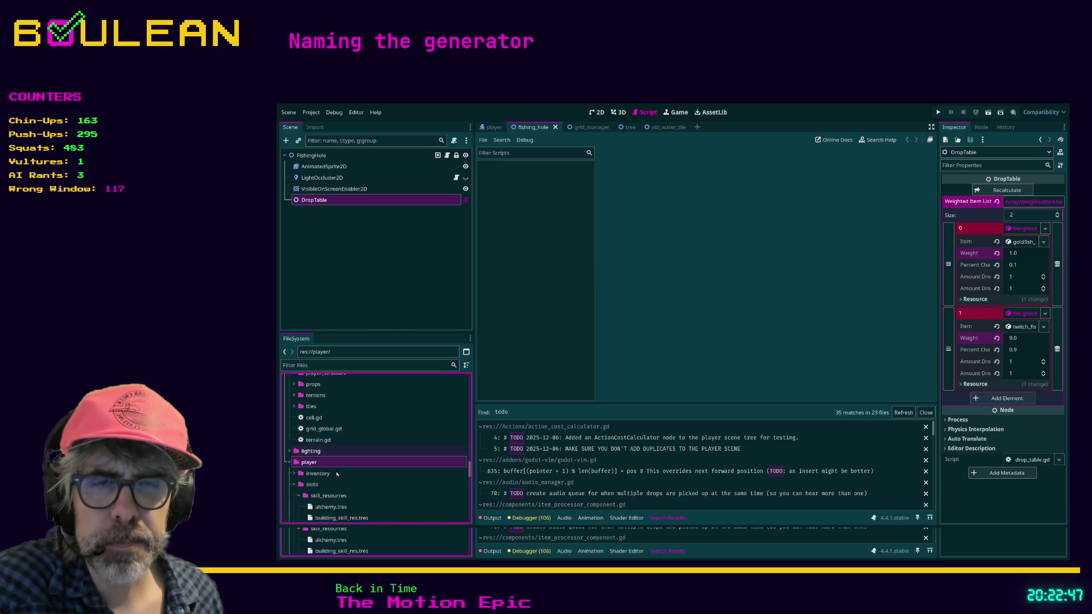
pyautogui.scroll(-3, 333, 498)
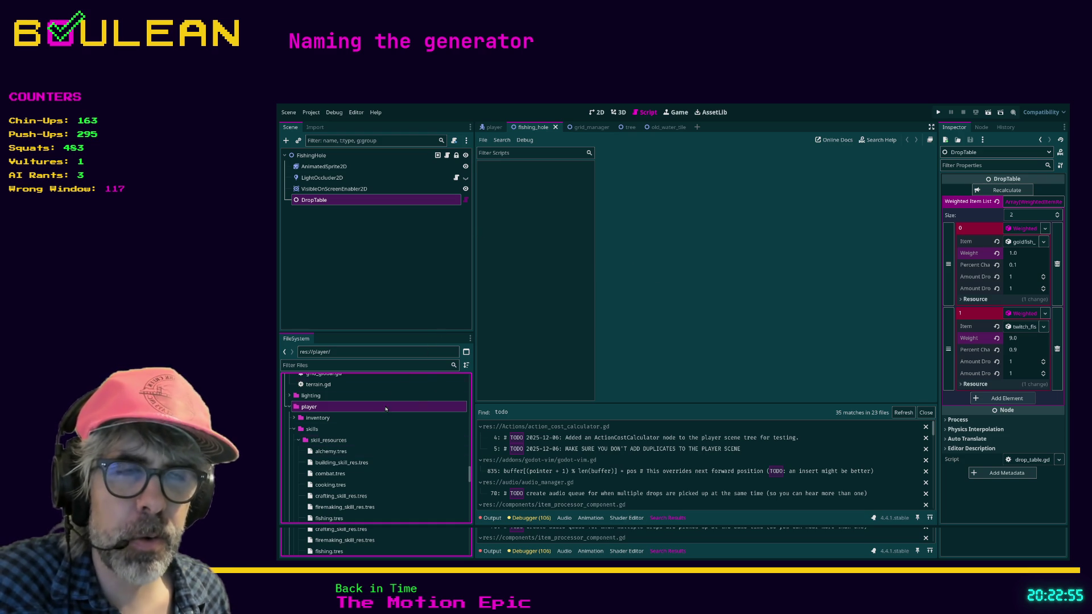
pyautogui.click(298, 440)
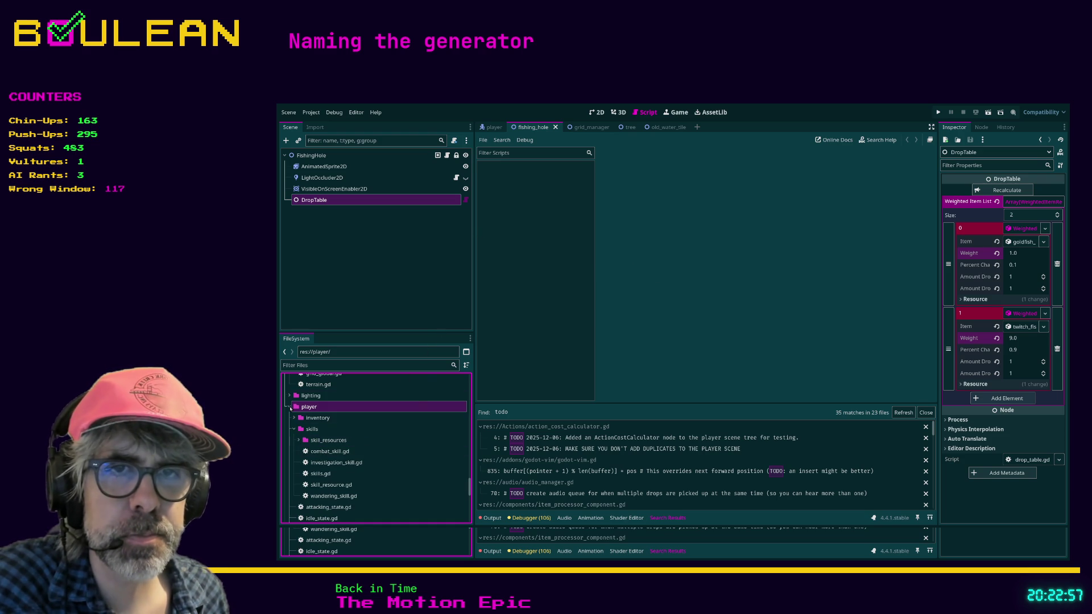
pyautogui.scroll(-1, 337, 436)
pyautogui.scroll(-3, 337, 436)
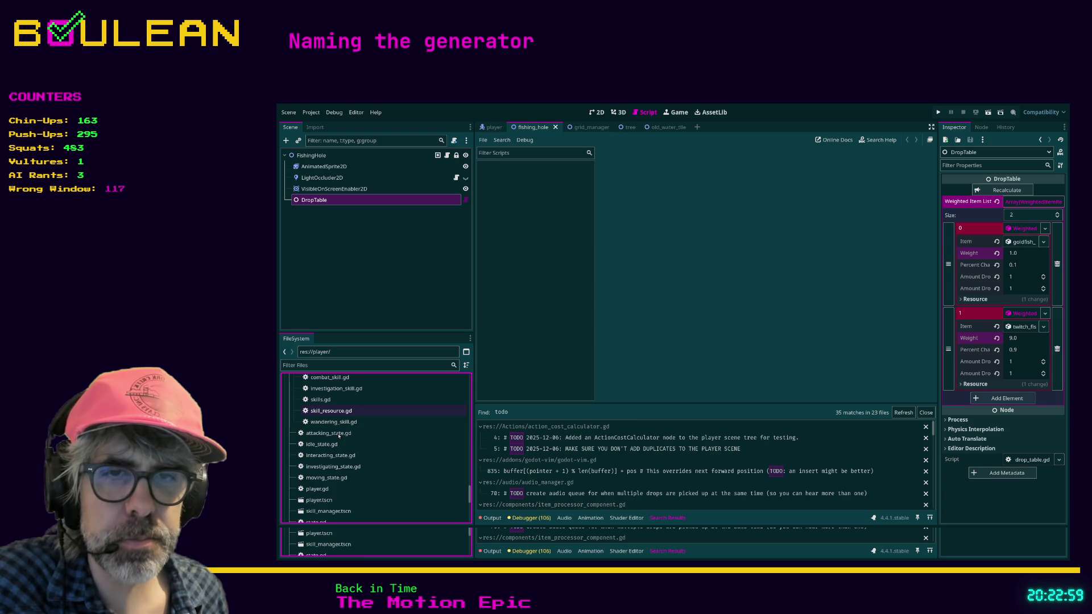
pyautogui.click(321, 489)
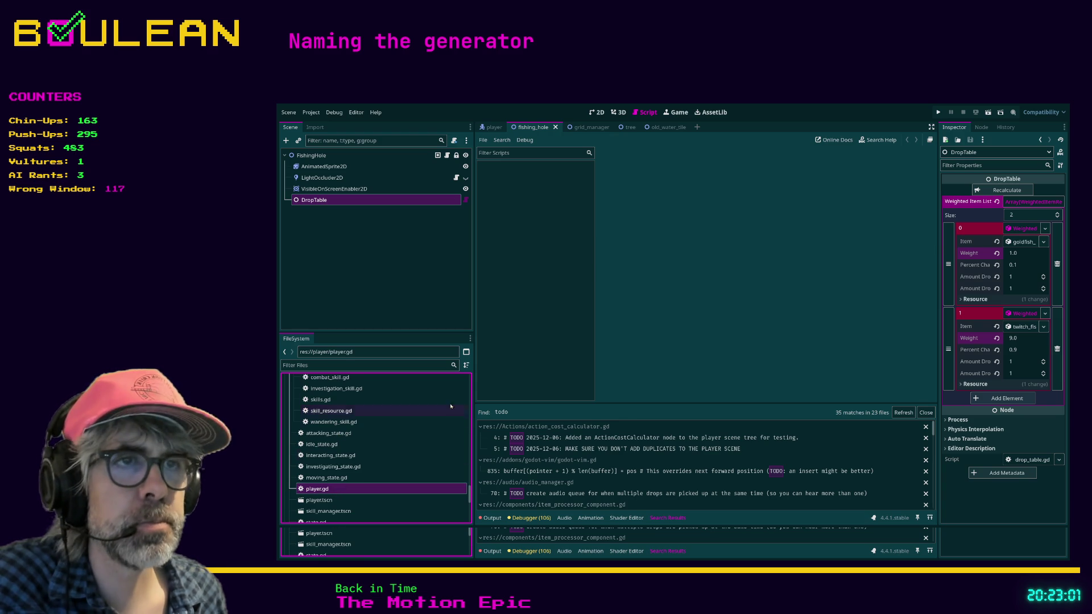
pyautogui.doubleClick(316, 489)
# Step: Switch to distraction-free mode and search player.gd for current_tile_index
pyautogui.click(709, 265)
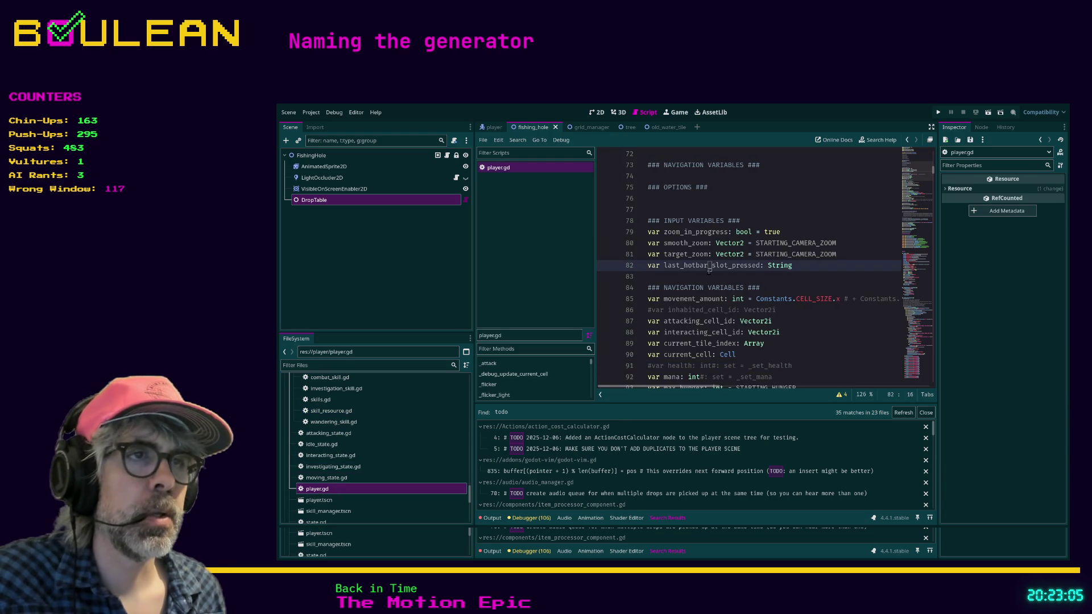
pyautogui.hotkey('ctrl', 'shift', 'F11')
pyautogui.press('/')
pyautogui.write('tile')
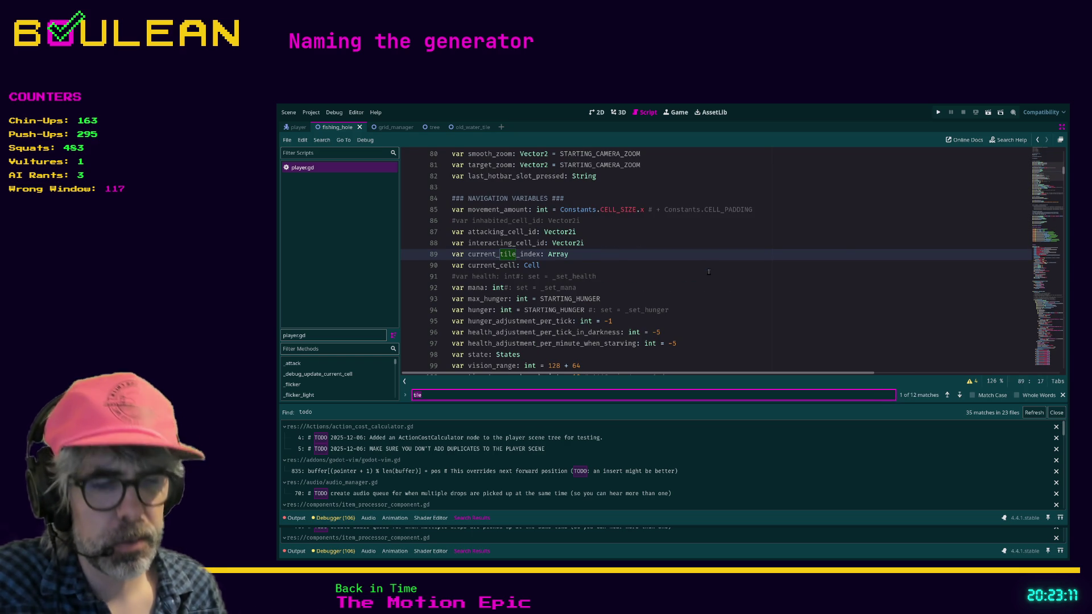
pyautogui.press('BackSpace')
pyautogui.press('BackSpace')
pyautogui.press('BackSpace')
pyautogui.write('current_tile_index')
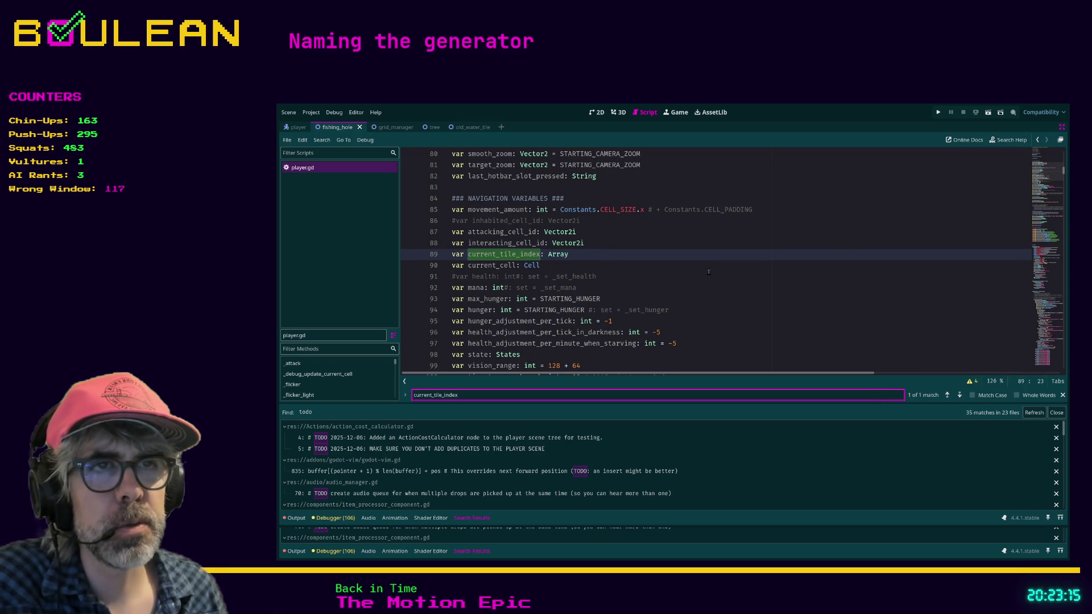
# Step: Comment out the line 89 current_tile_index declaration, then search for 'tile' again
pyautogui.click(709, 271)
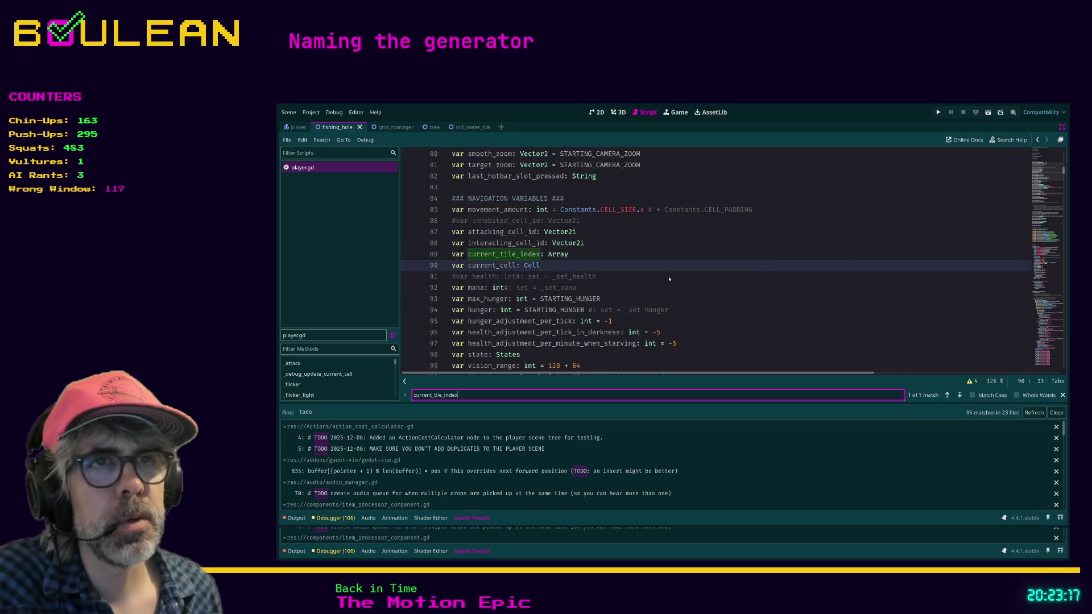
pyautogui.click(592, 253)
pyautogui.hotkey('ctrl', 'k')
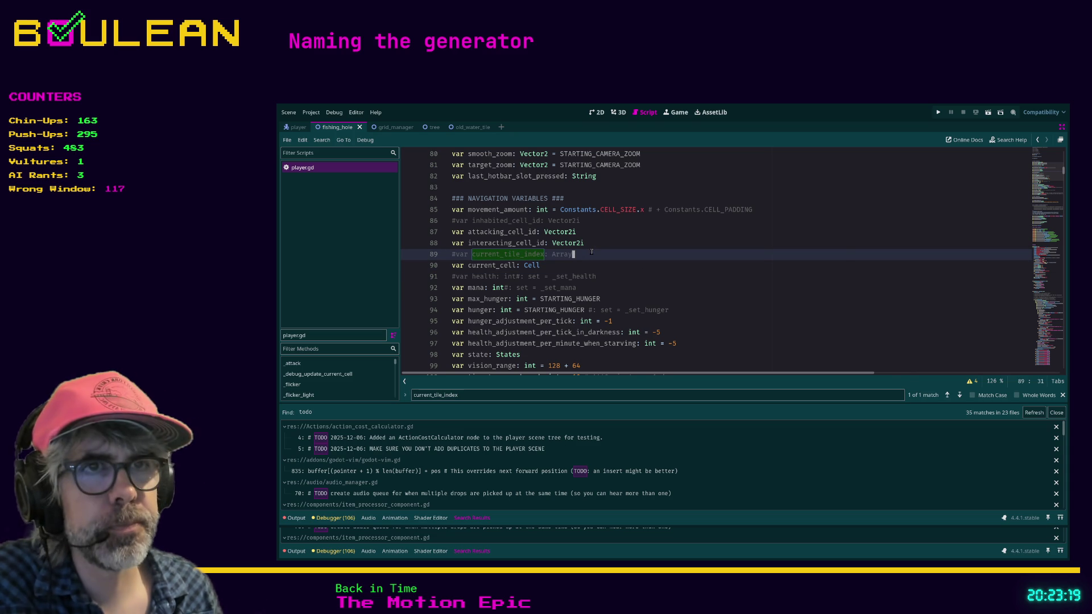
pyautogui.click(499, 394)
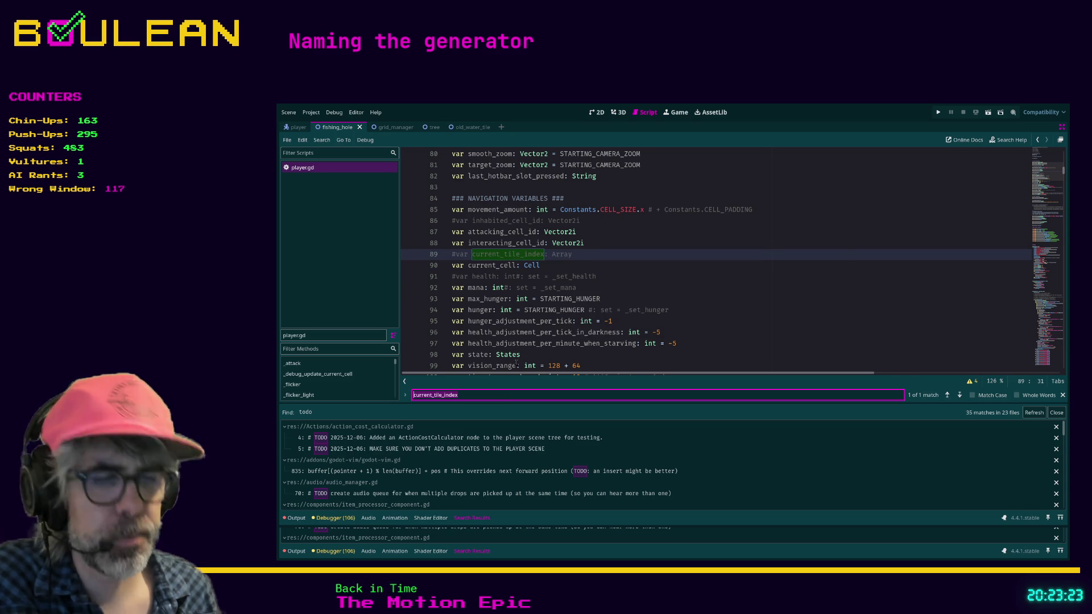
pyautogui.write('tile')
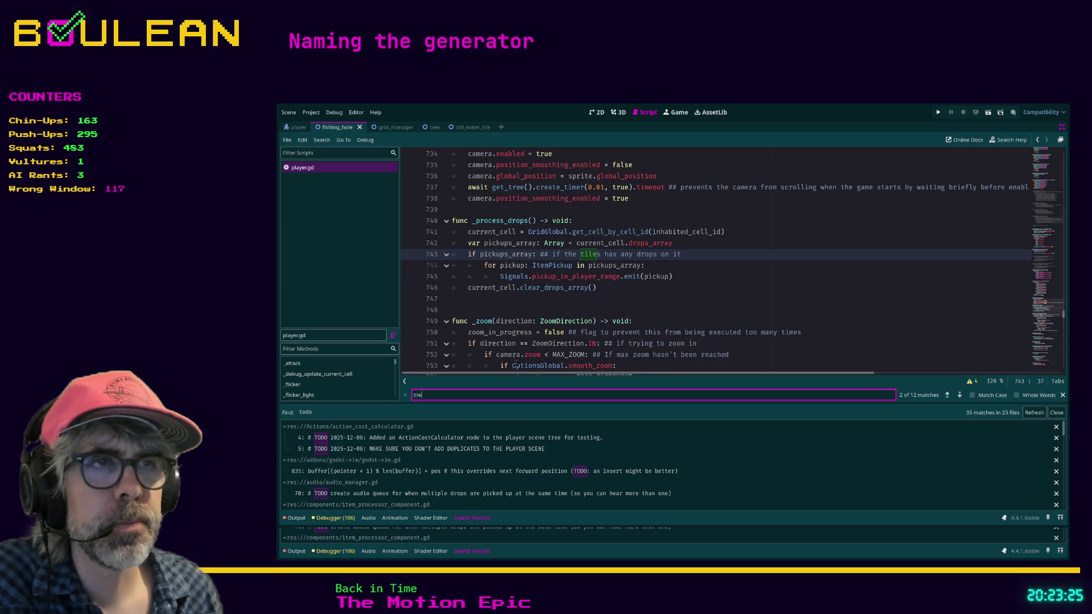
# Step: Reword the line 743 comment to read 'if the cell has any drops on it'
pyautogui.click(601, 252)
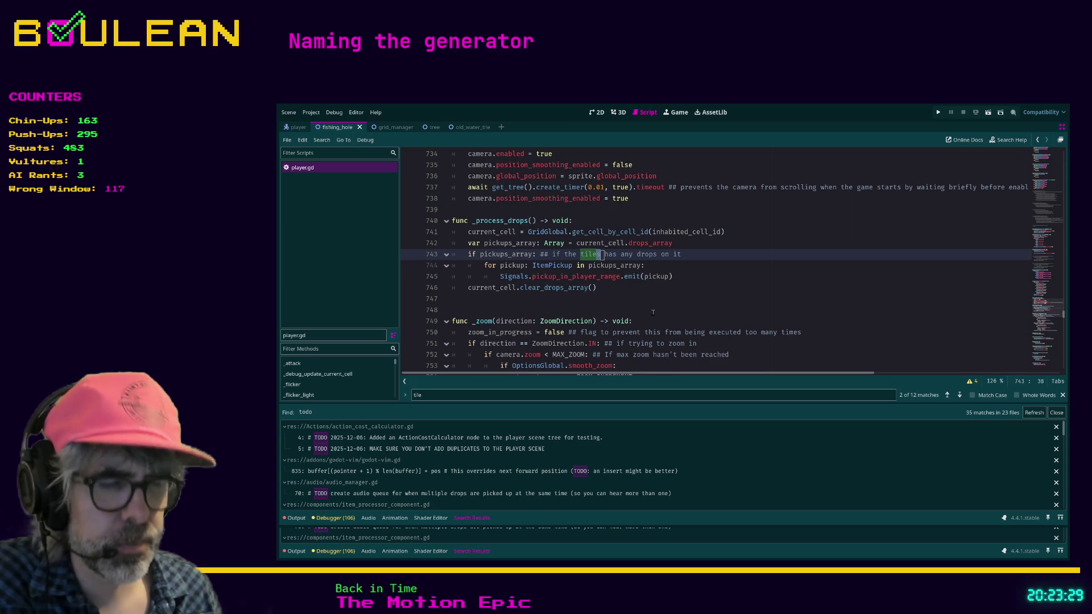
pyautogui.press('d')
pyautogui.press('w')
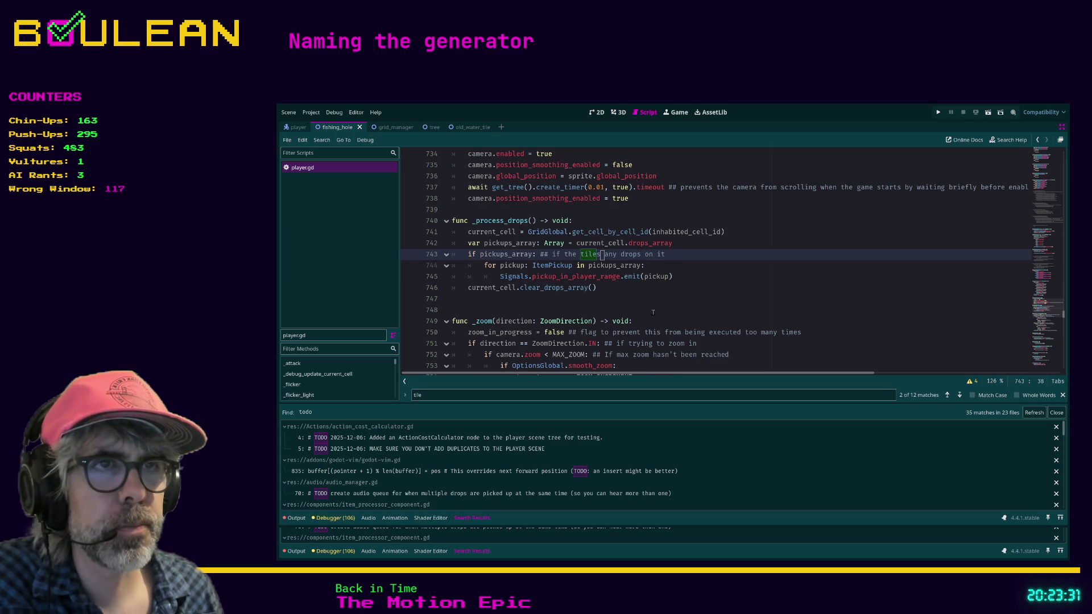
pyautogui.write('bdw')
pyautogui.write('icell has')
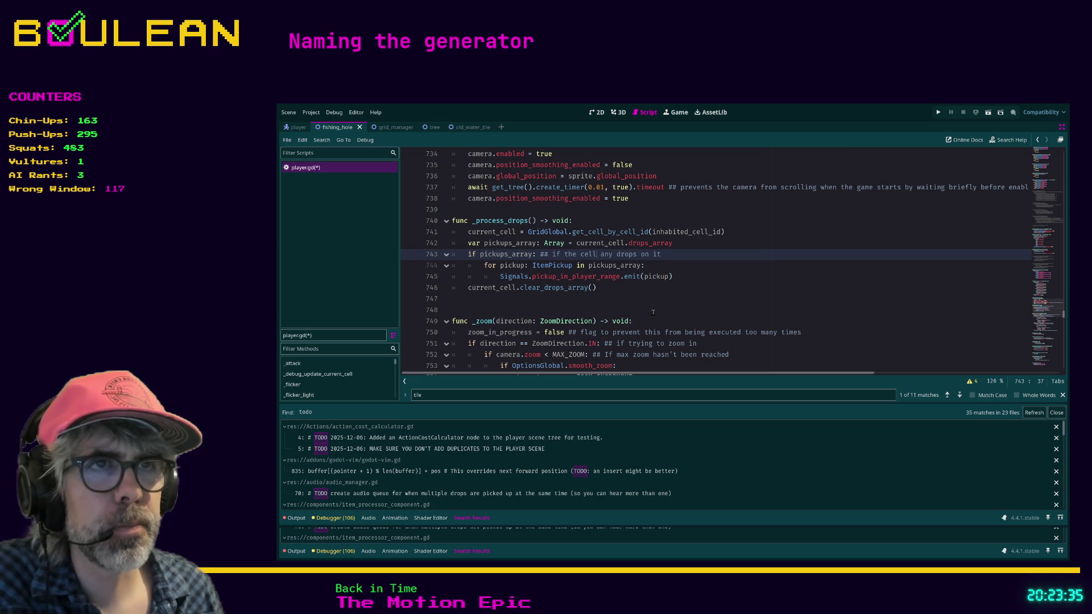
pyautogui.press('Escape')
# Step: Save player.gd with :w and jump to the next 'tile' match
pyautogui.click(677, 299)
pyautogui.write(':w')
pyautogui.press('Return')
pyautogui.scroll(-1, 626, 265)
pyautogui.scroll(1, 626, 265)
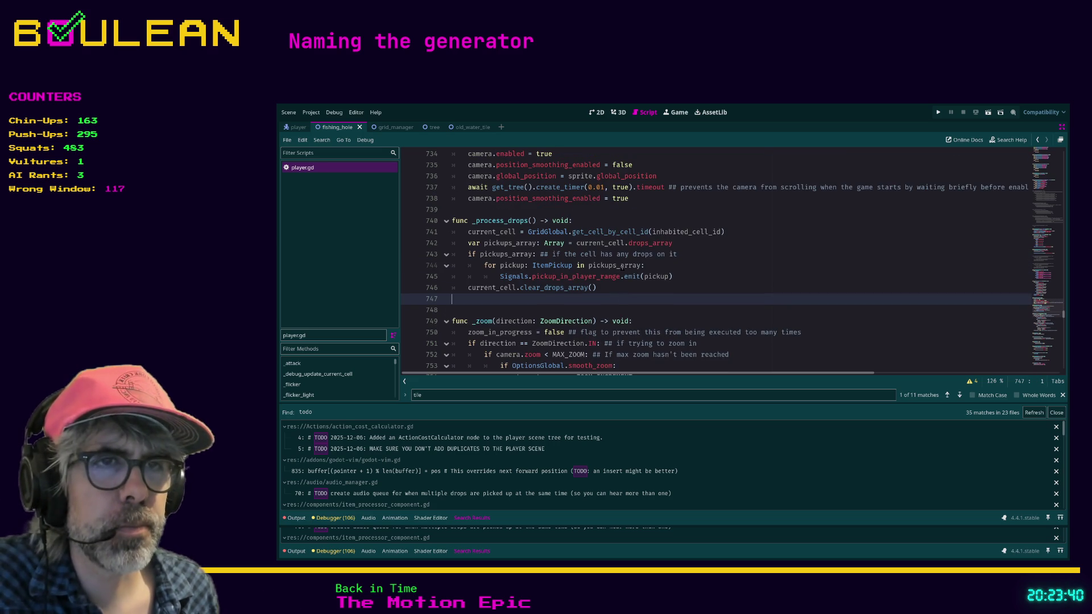
pyautogui.click(959, 395)
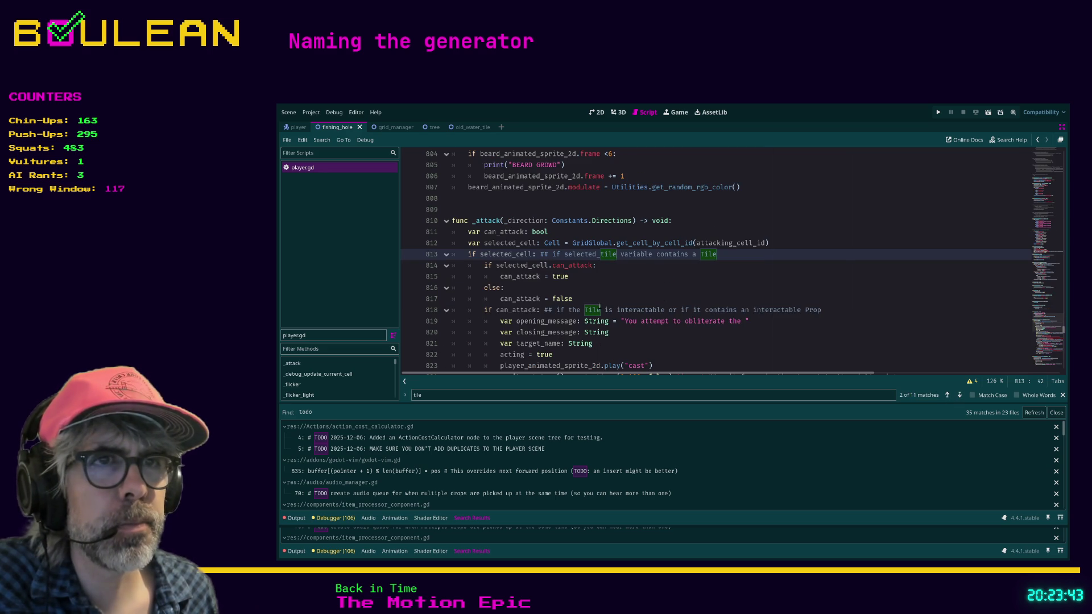
# Step: Change selected_tile to selected_cell and Tile to Cile on line 813, then save player.gd
pyautogui.click(608, 254)
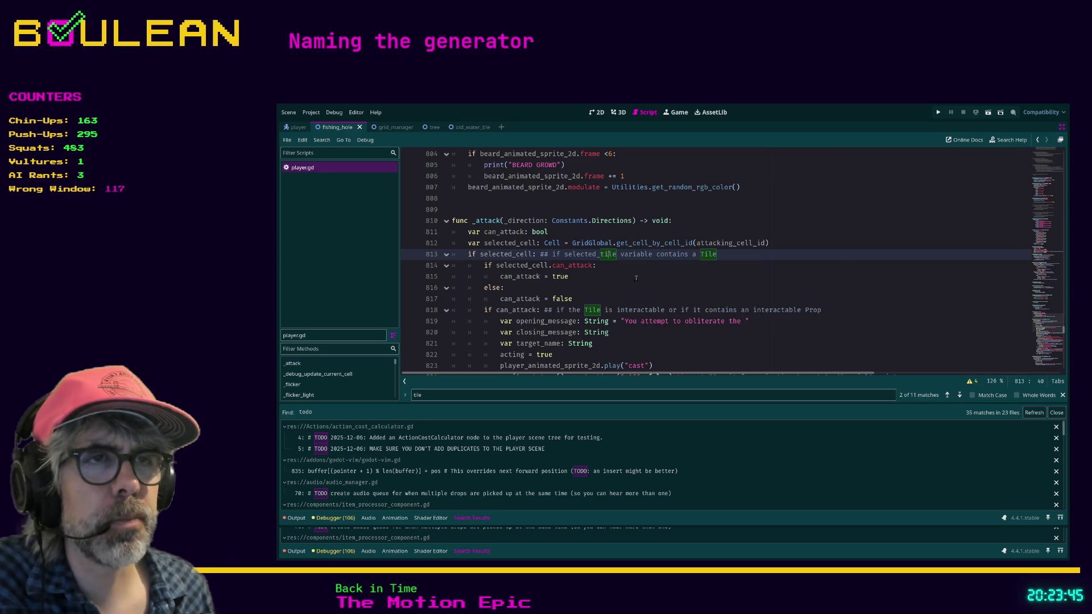
pyautogui.write('cell')
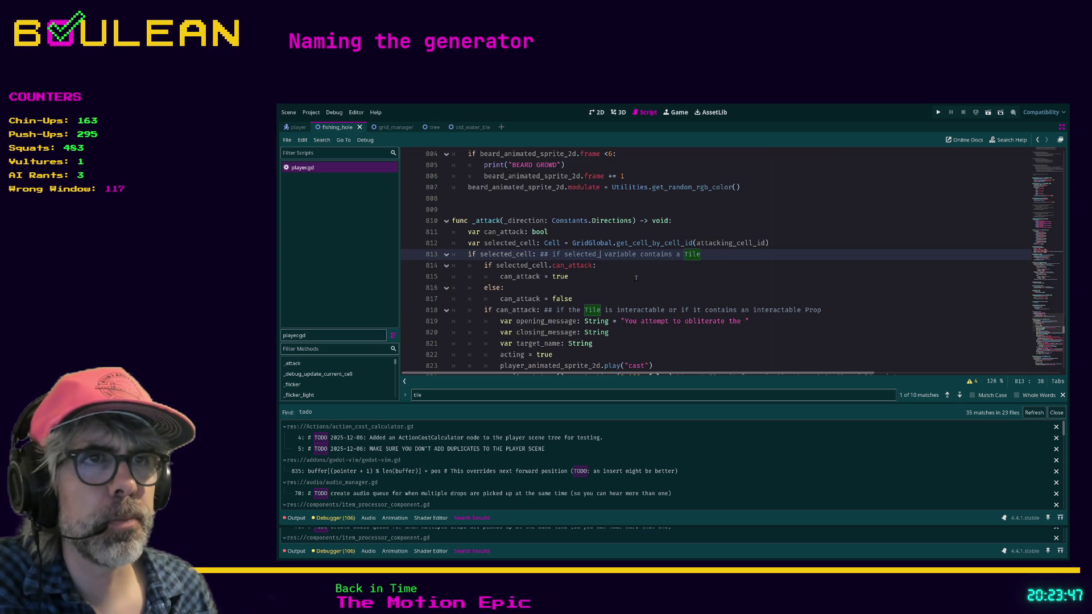
pyautogui.press('Escape')
pyautogui.press('r')
pyautogui.press('c')
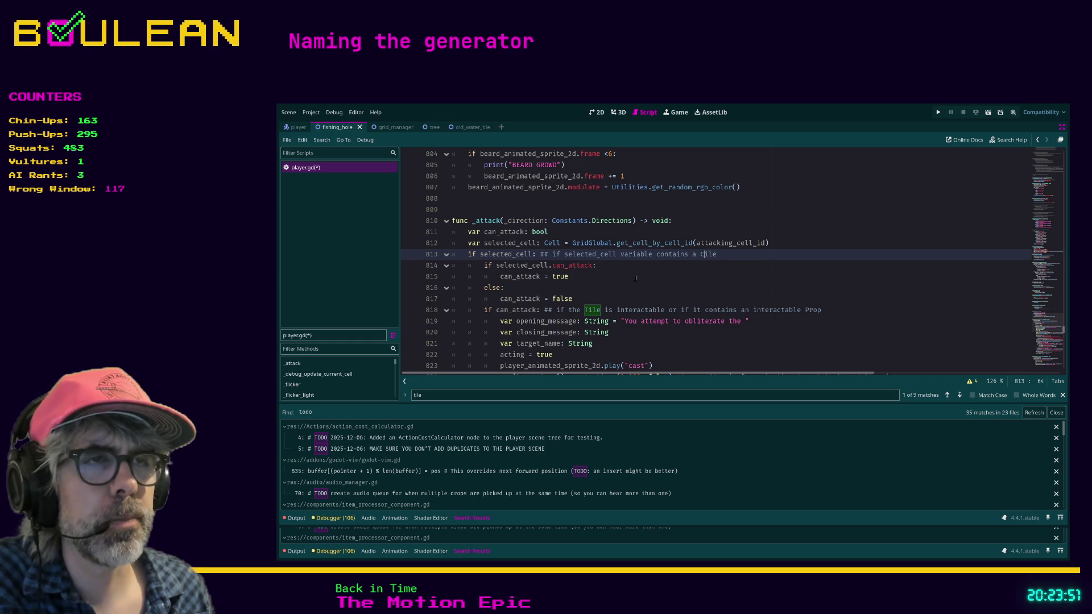
pyautogui.click(635, 278)
pyautogui.hotkey('ctrl', 's')
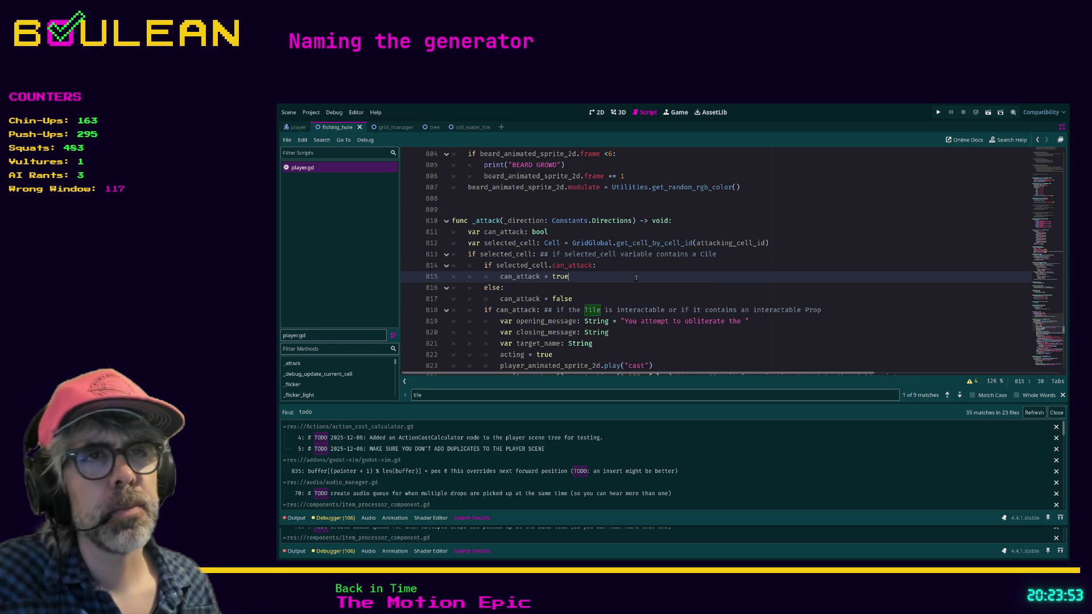